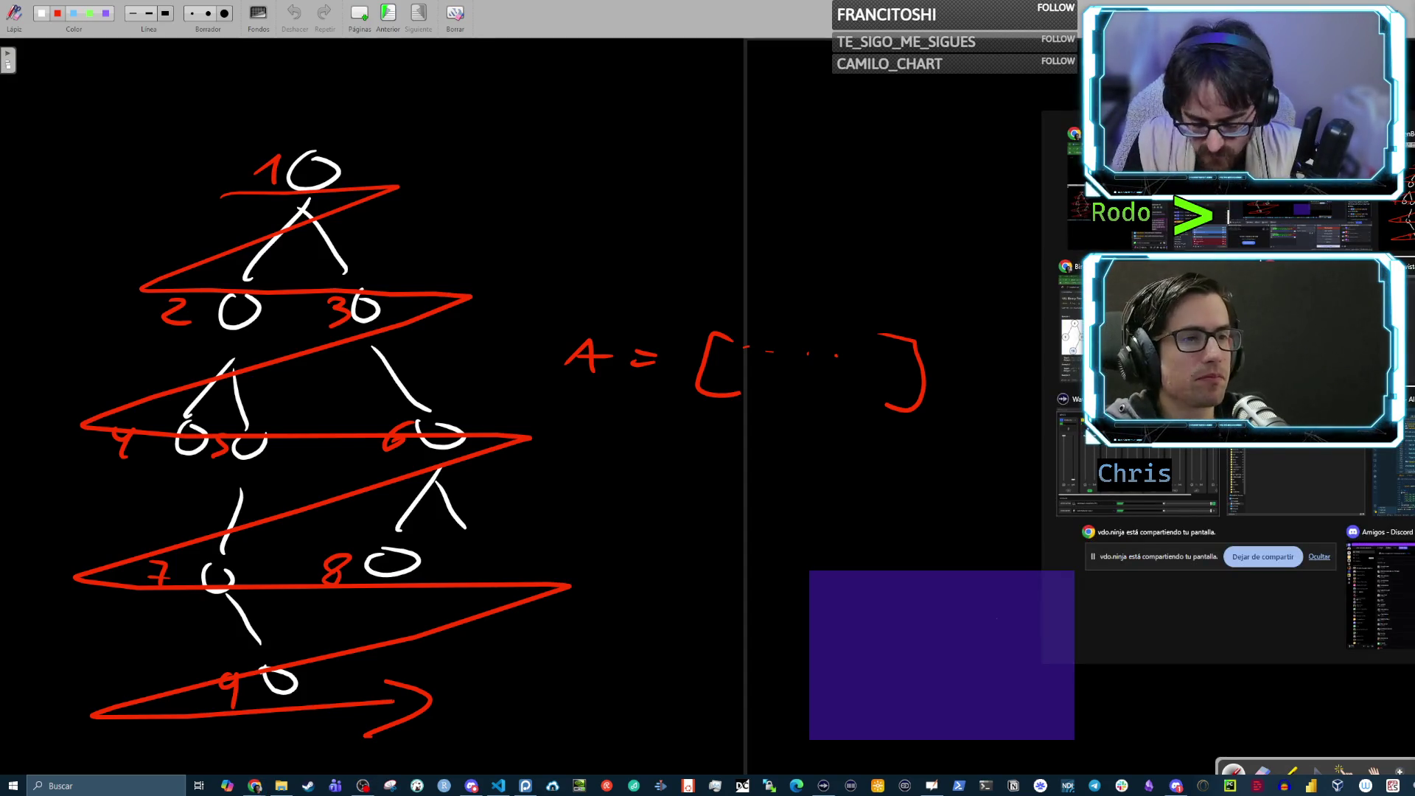
Switch from the level-order tree whiteboard to LeetCode problem 102 in Chrome
key("alt+Tab")
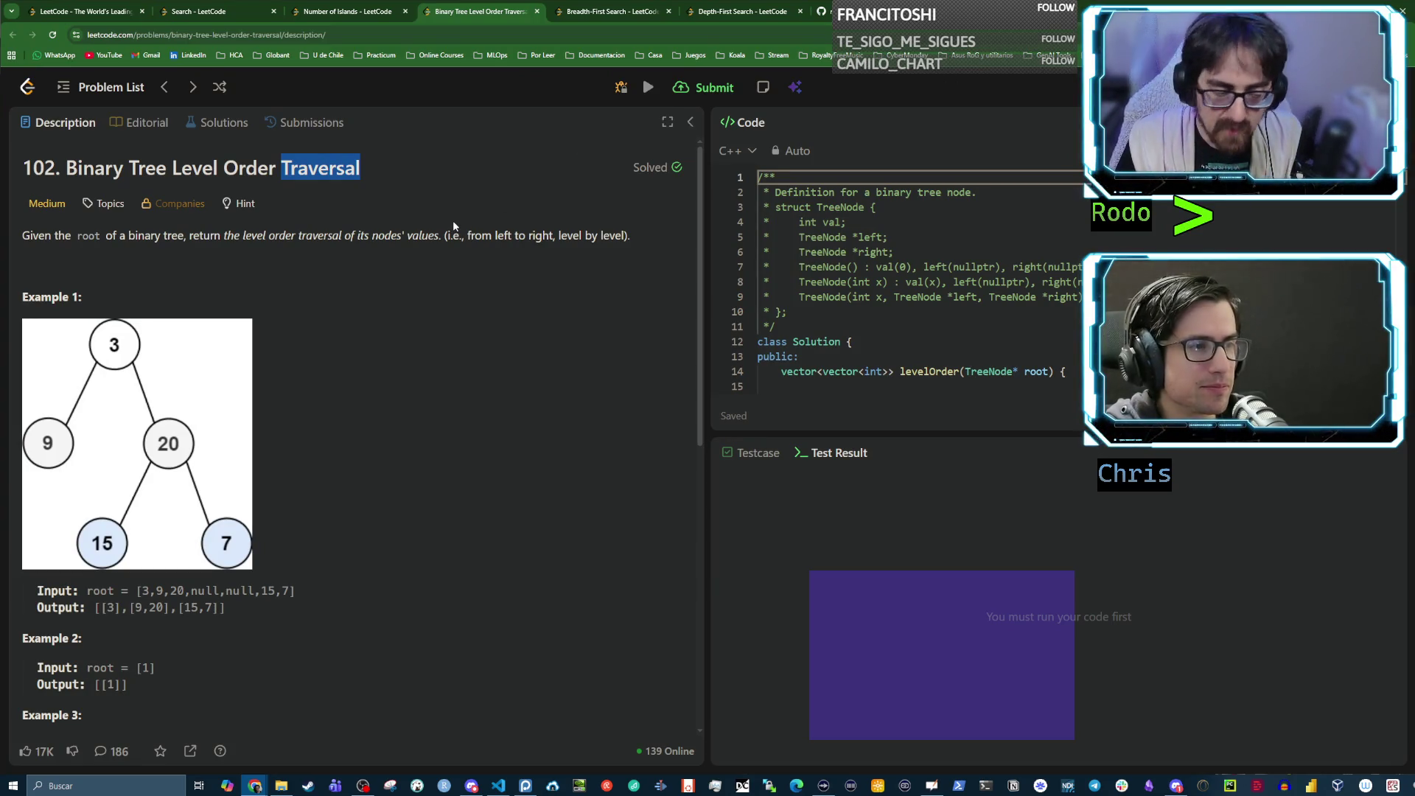
scroll(334, 369, "down", 2)
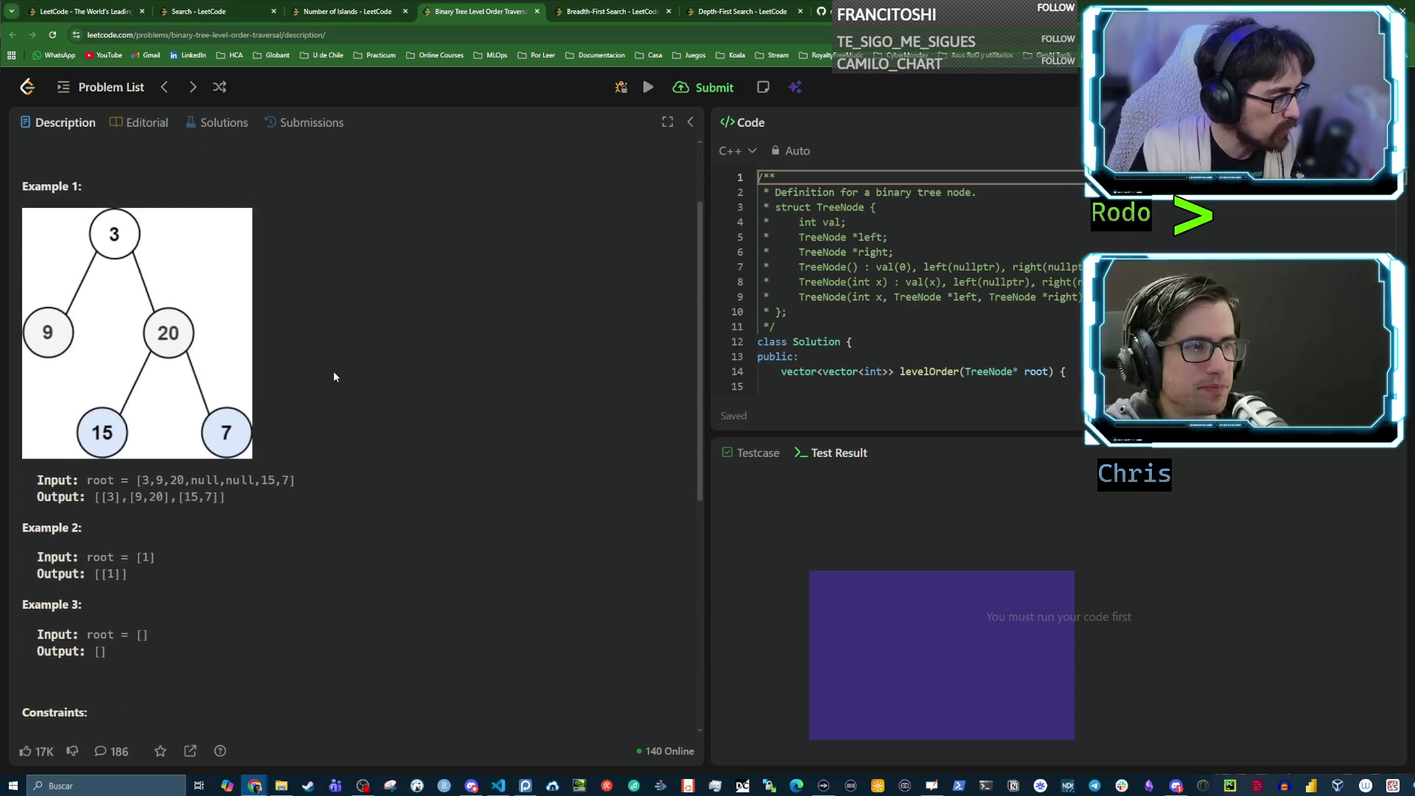
left_click_drag(139, 480, 196, 481)
left_click(164, 482)
left_click_drag(94, 480, 121, 480)
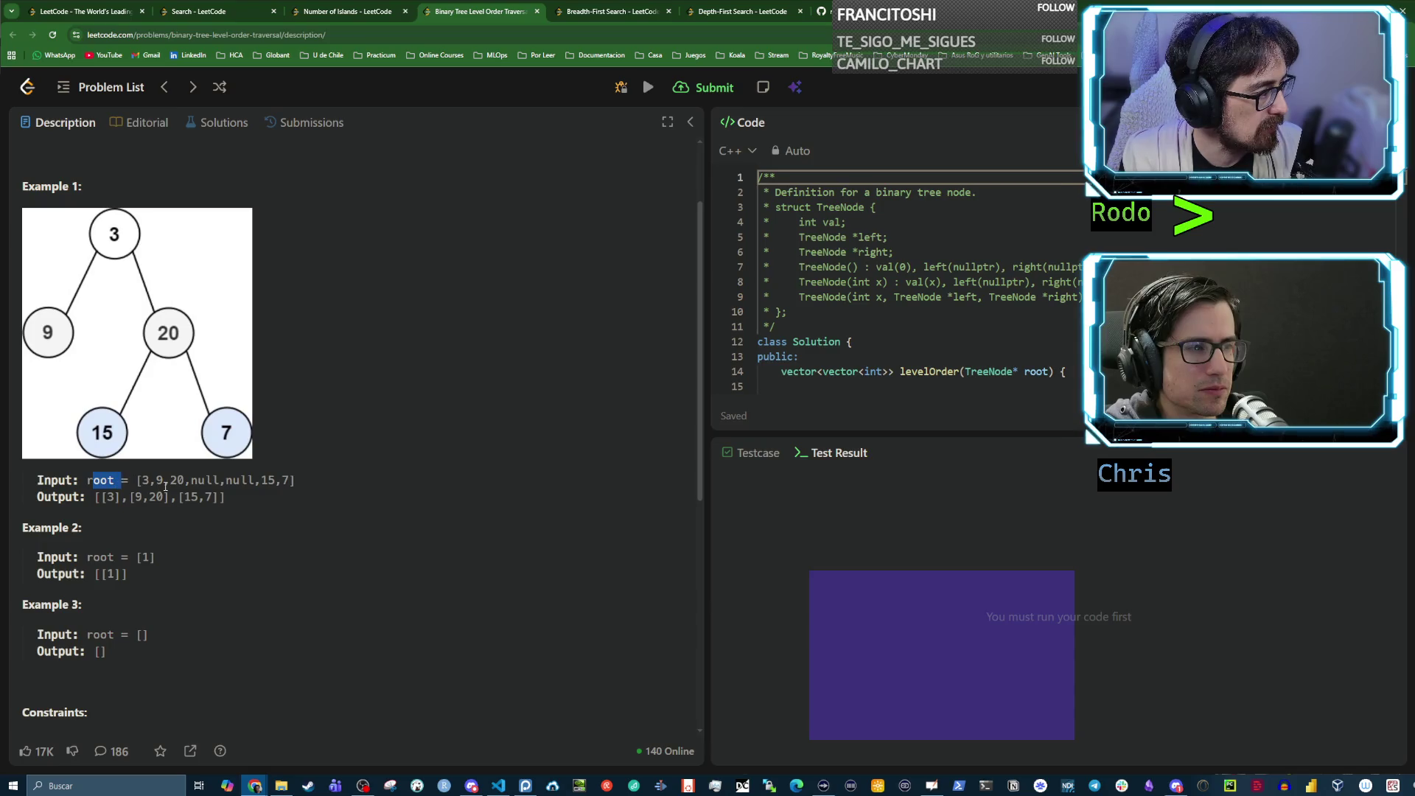
double_click(146, 480)
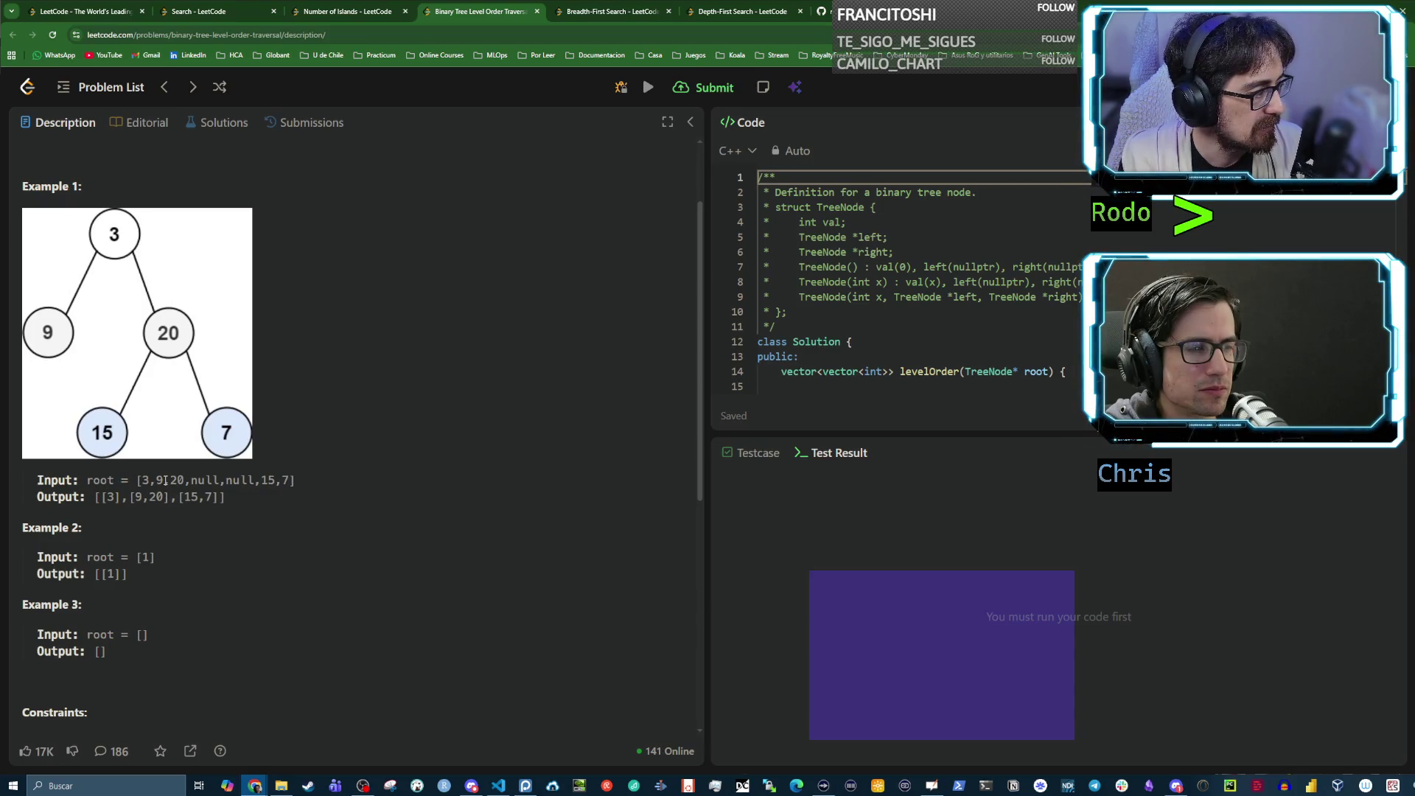
left_click(175, 485)
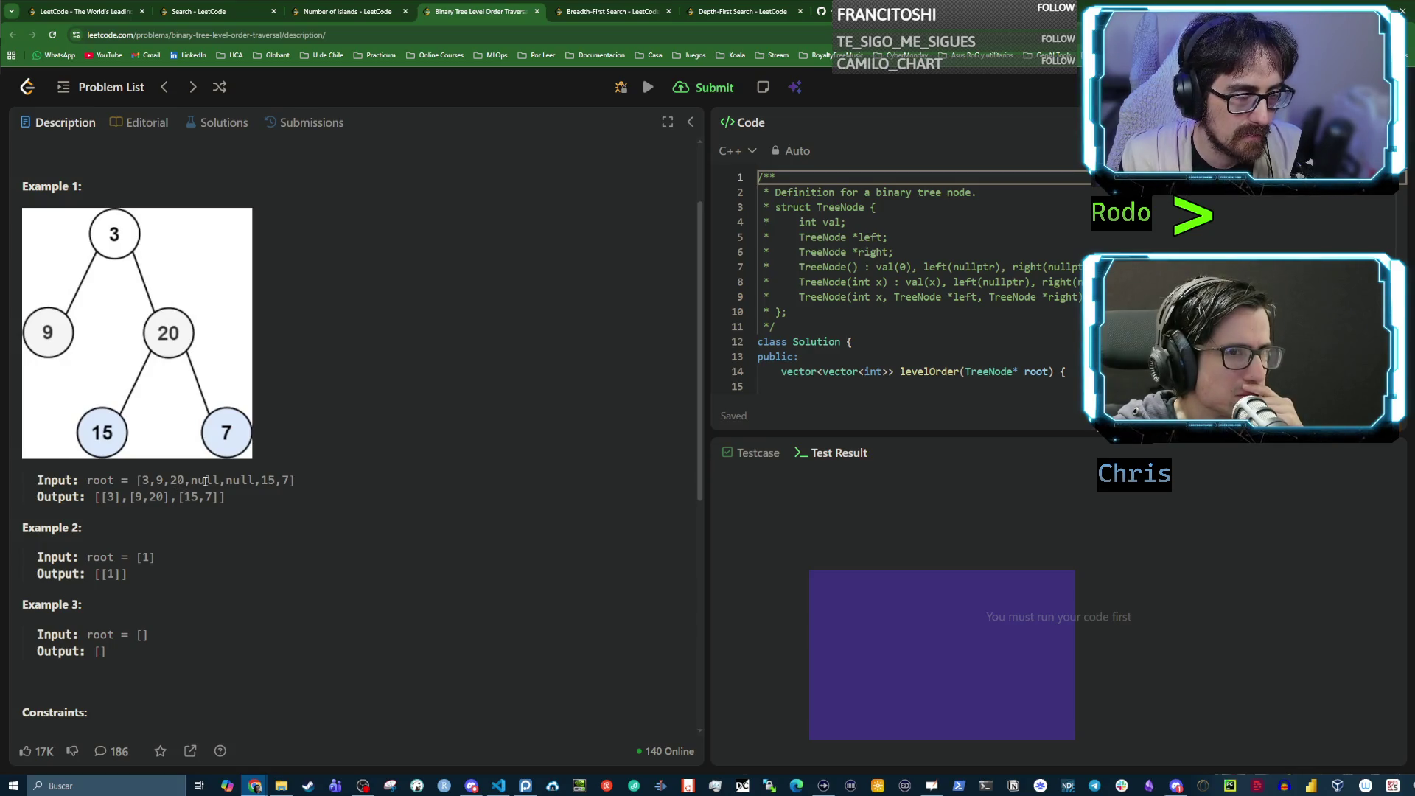
left_click_drag(291, 480, 135, 480)
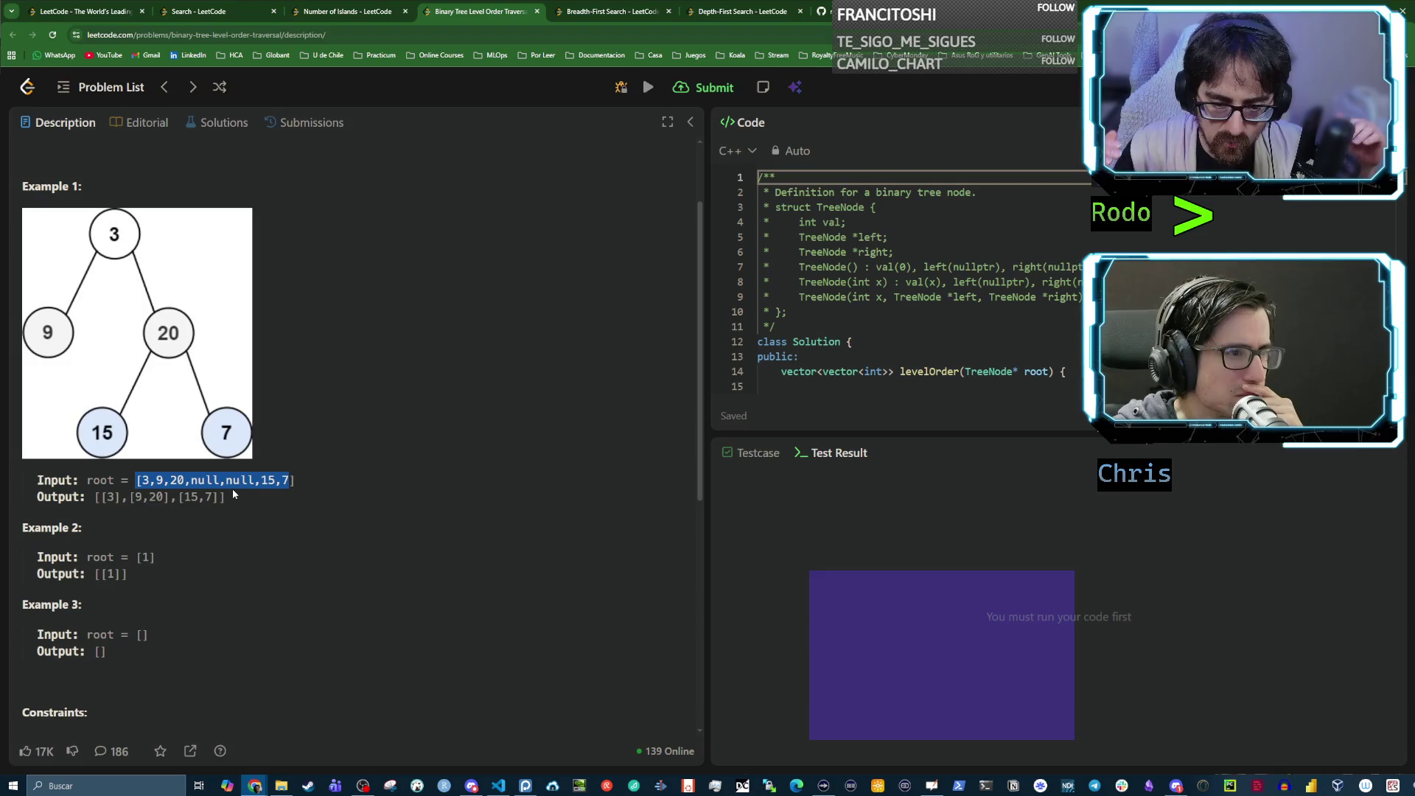
left_click(180, 481)
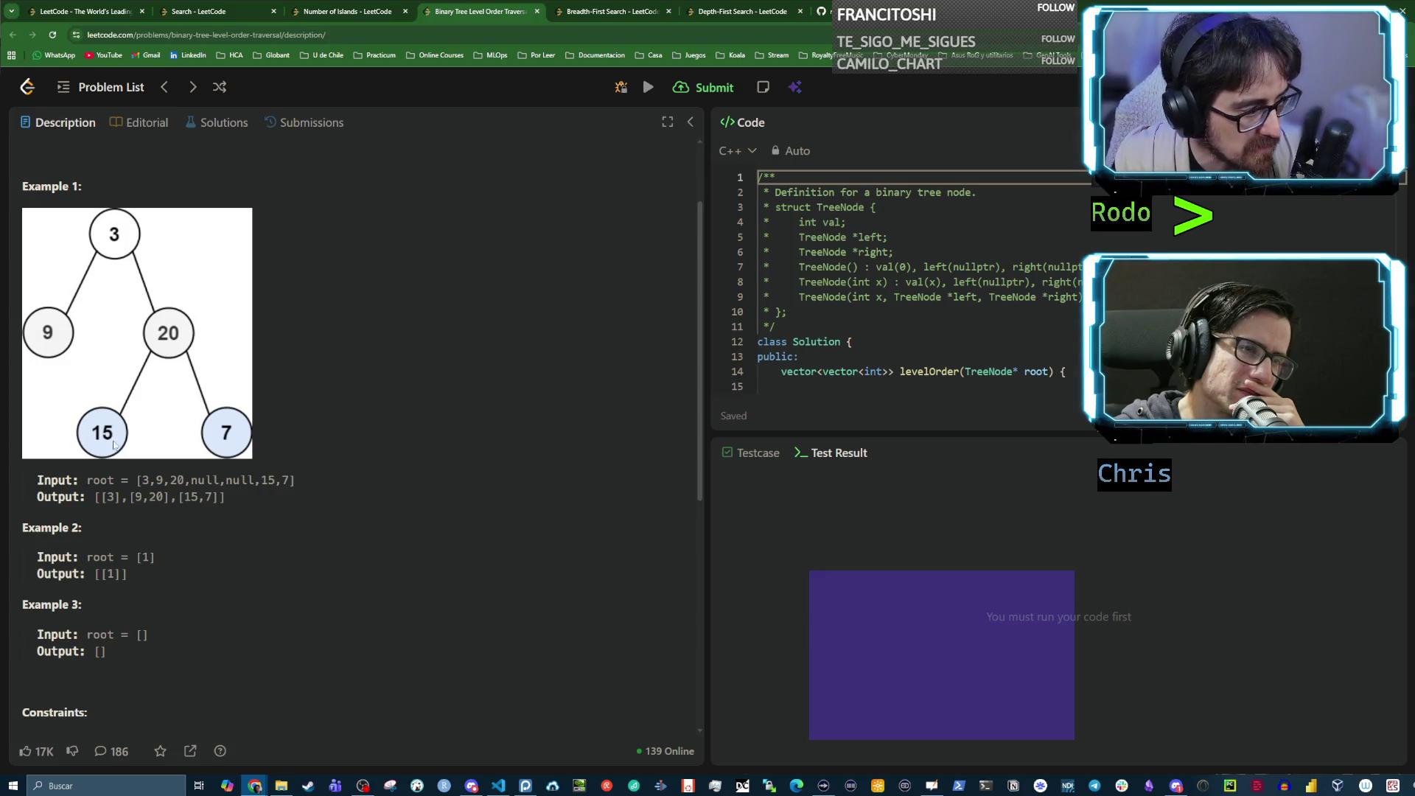
left_click_drag(137, 480, 317, 485)
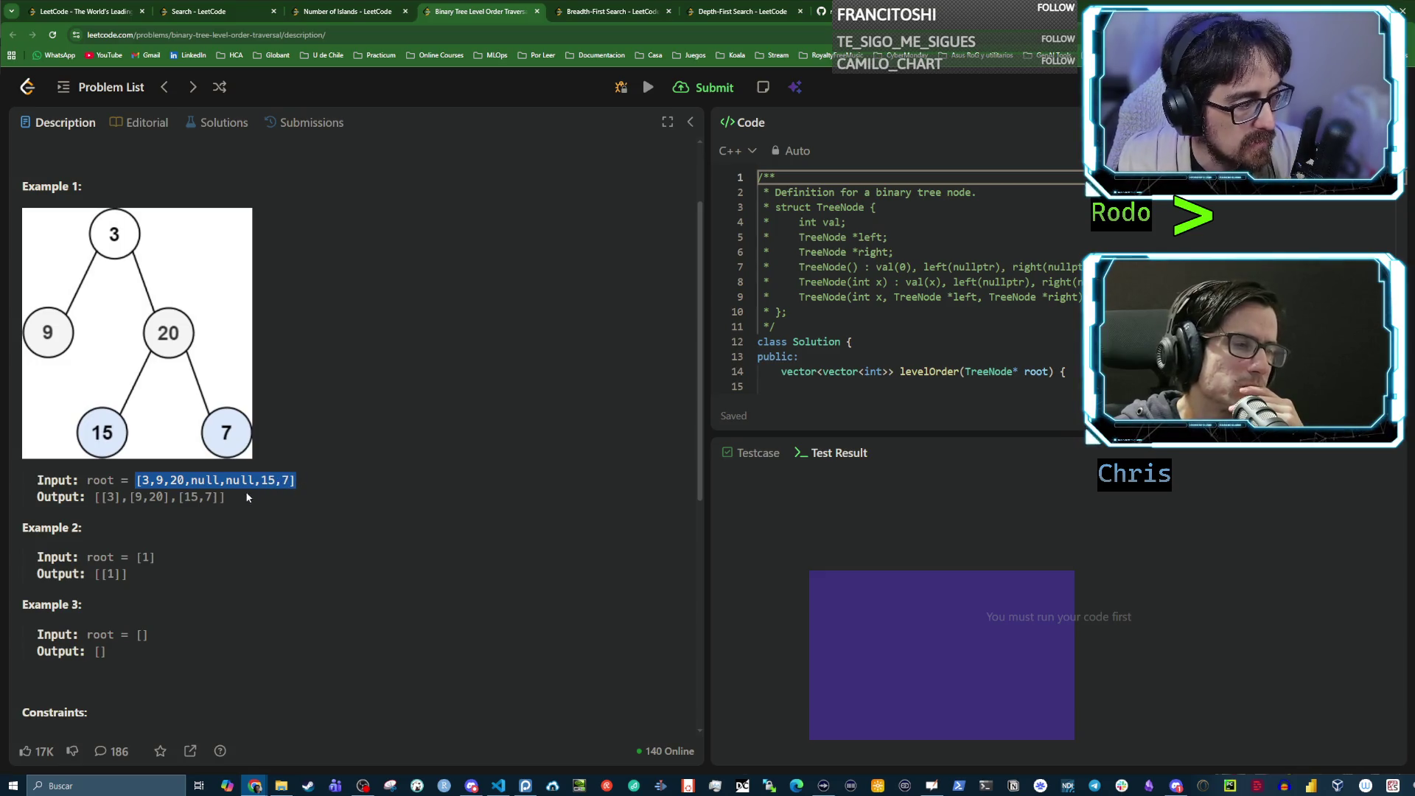
left_click(222, 494)
left_click_drag(101, 497, 213, 499)
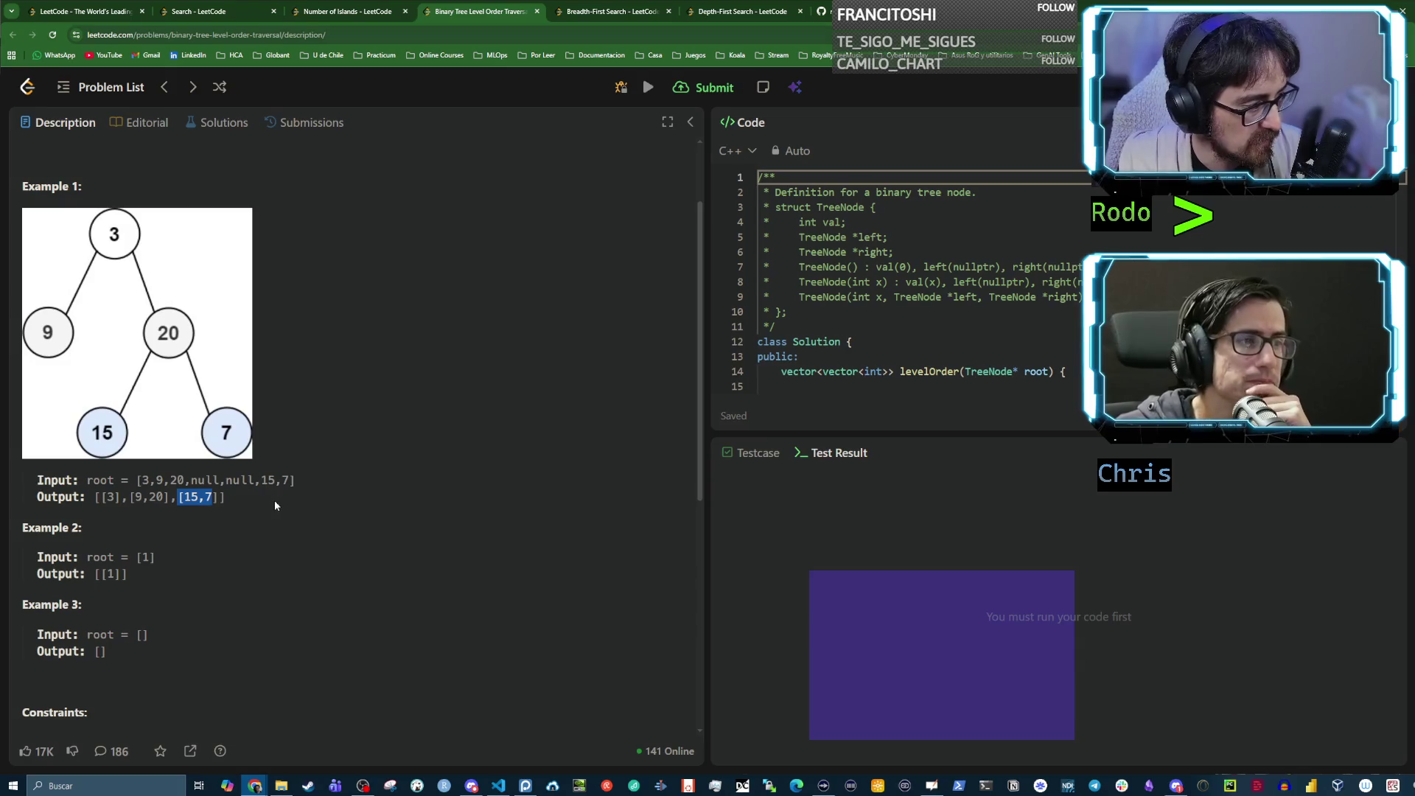
scroll(237, 493, "down", 2)
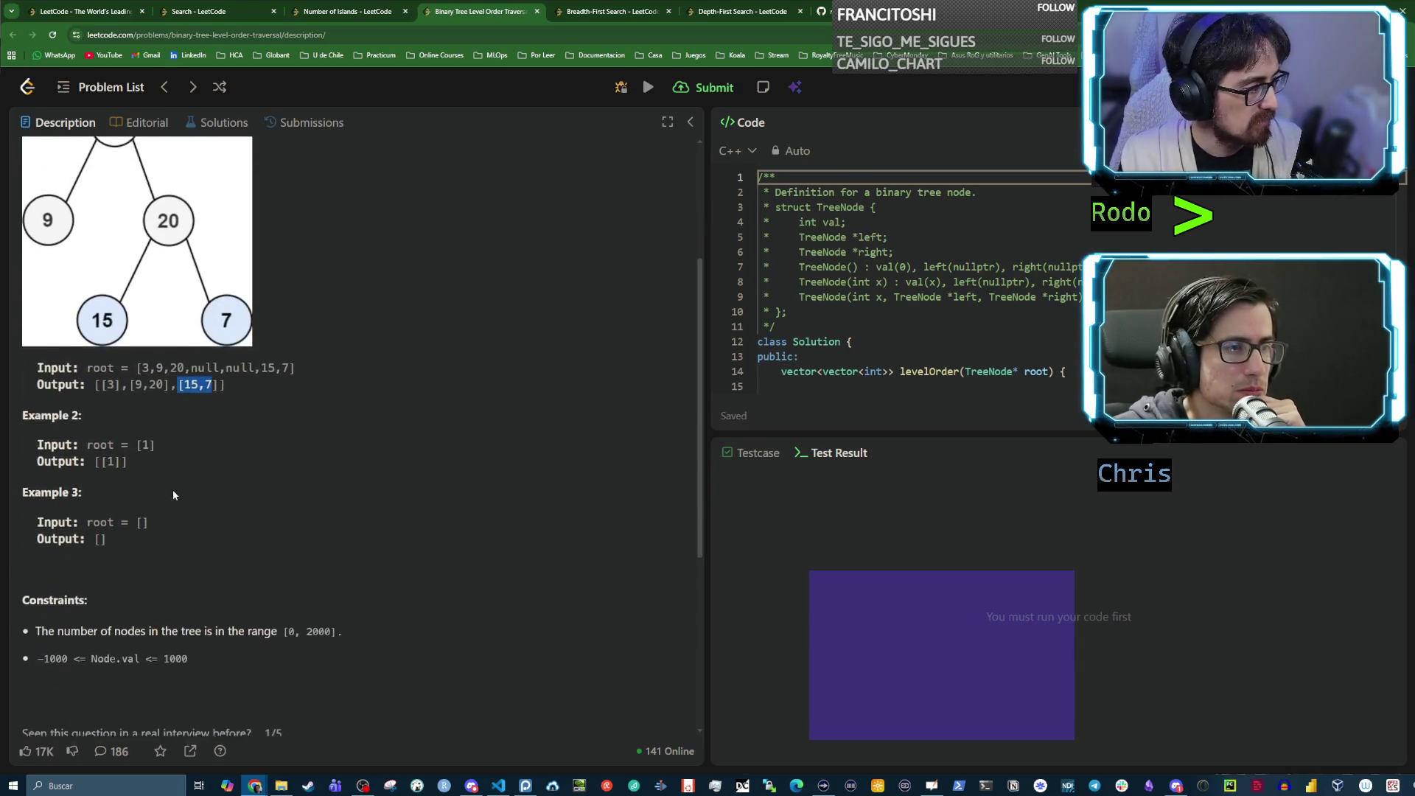
Highlight Example 2's input [1] and output [[1]], then the empty-input Example 3
scroll(174, 495, "down", 2)
left_click_drag(156, 335, 130, 336)
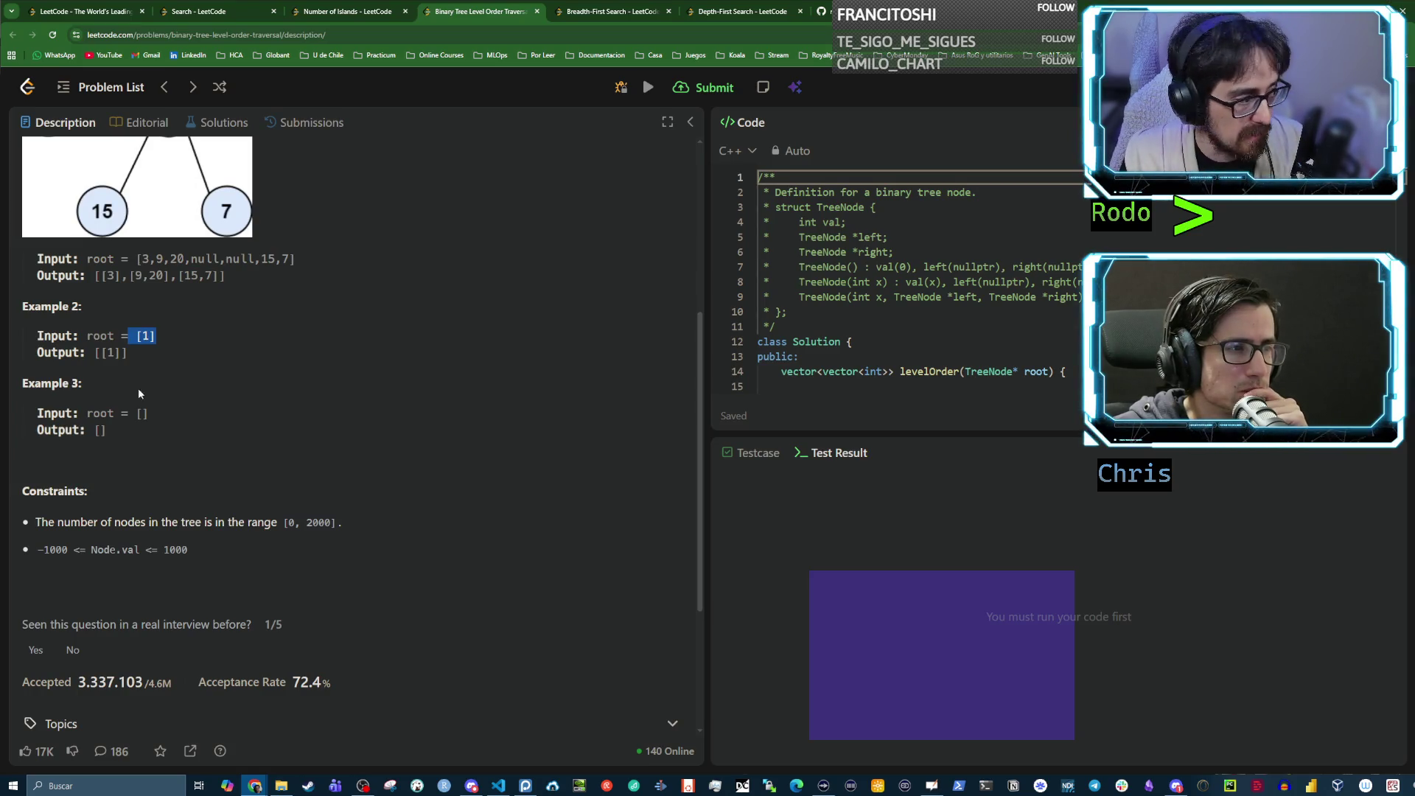
left_click_drag(139, 352, 98, 351)
left_click(188, 362)
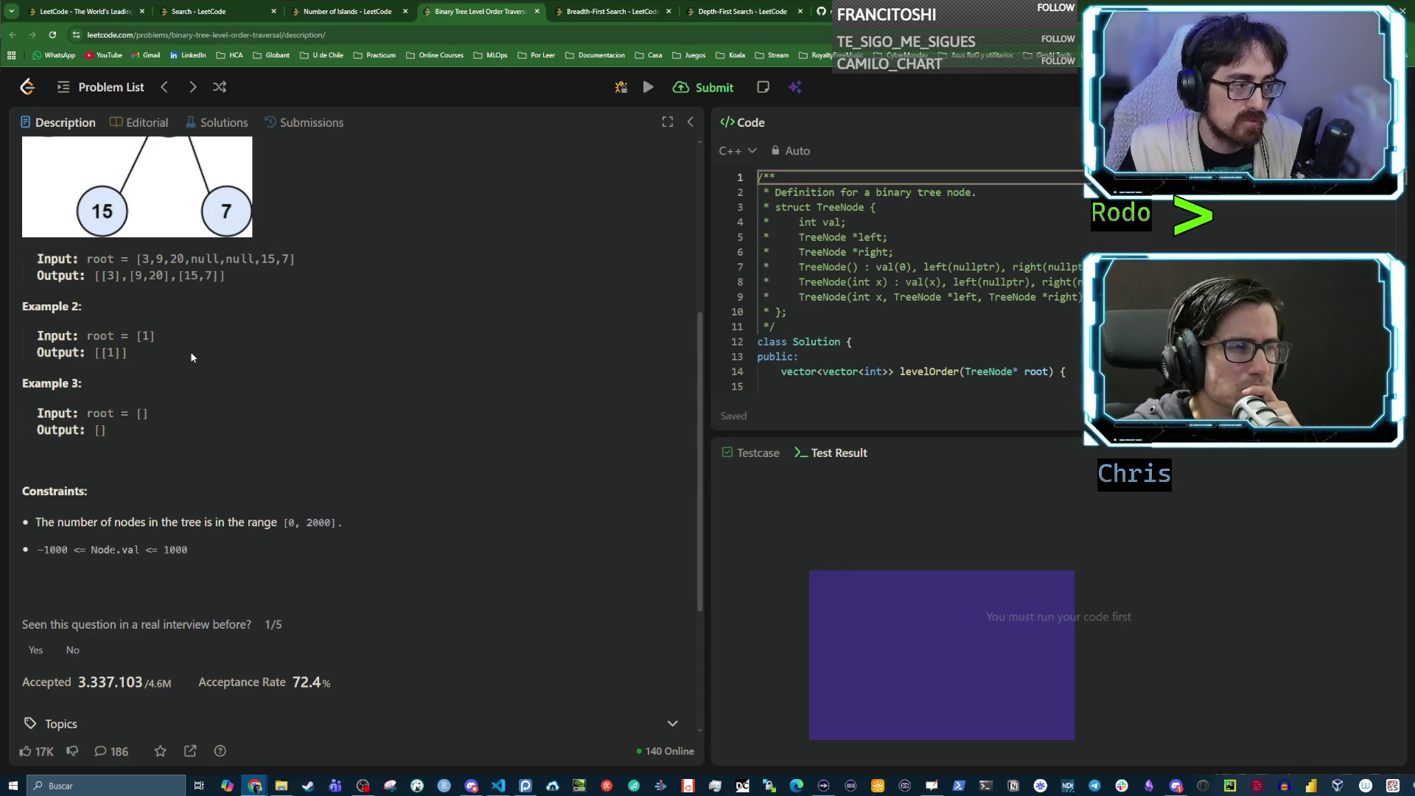
mouse_move(133, 437)
left_mouse_down()
mouse_move(25, 177)
mouse_move(20, 384)
left_mouse_up()
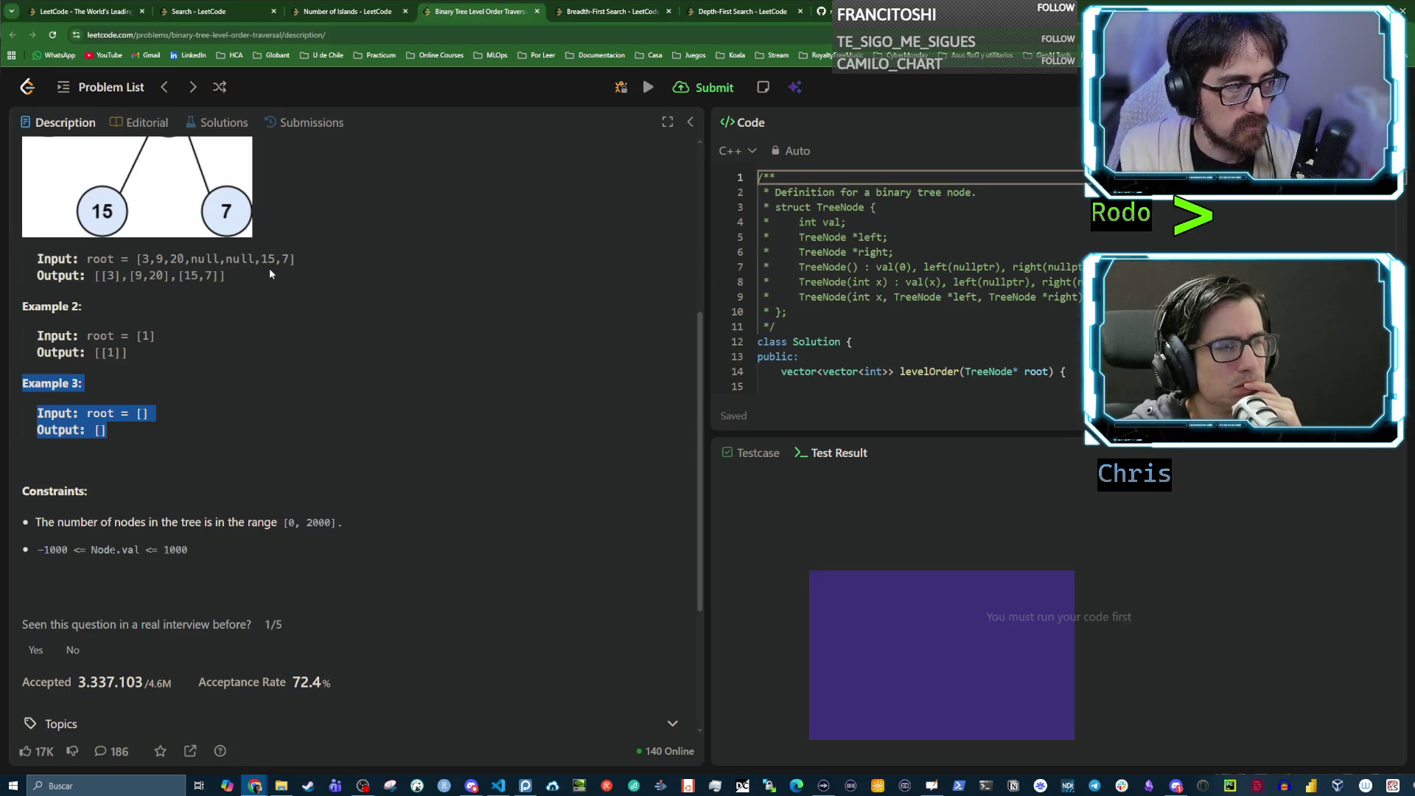
Scroll back to the top of the problem and switch to the Discord en_coders window
scroll(305, 293, "up", 4)
key("alt+Tab")
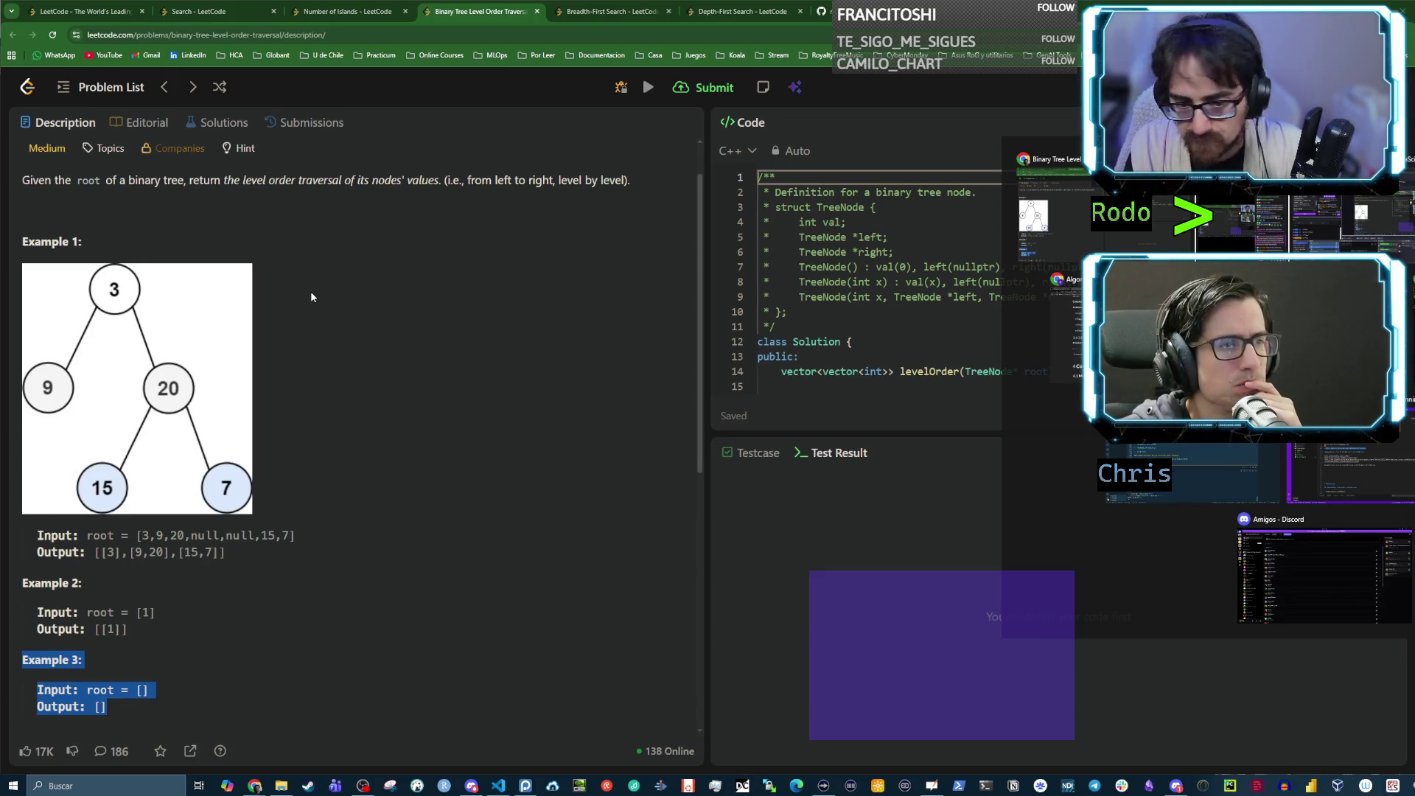
key("Tab")
key("Tab")
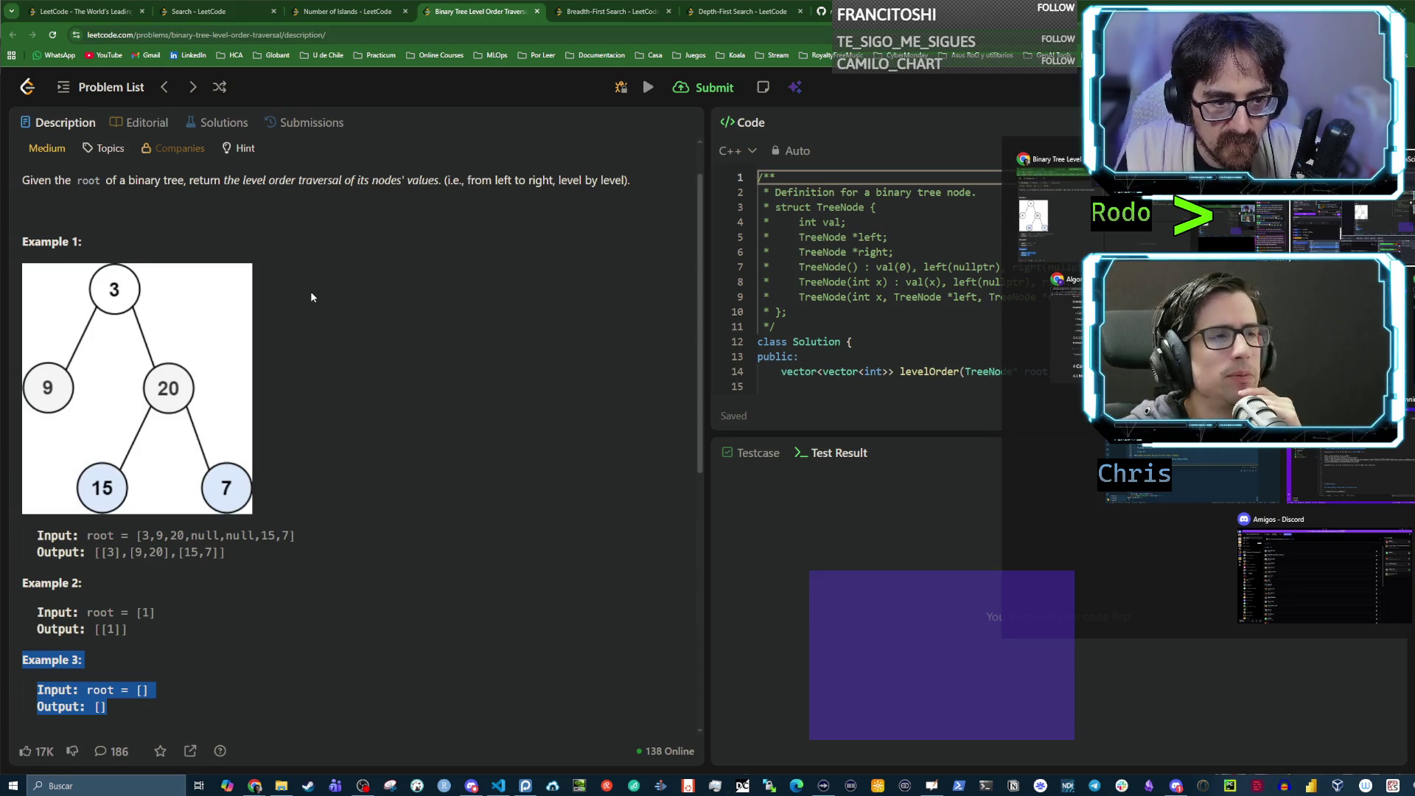
key("Escape")
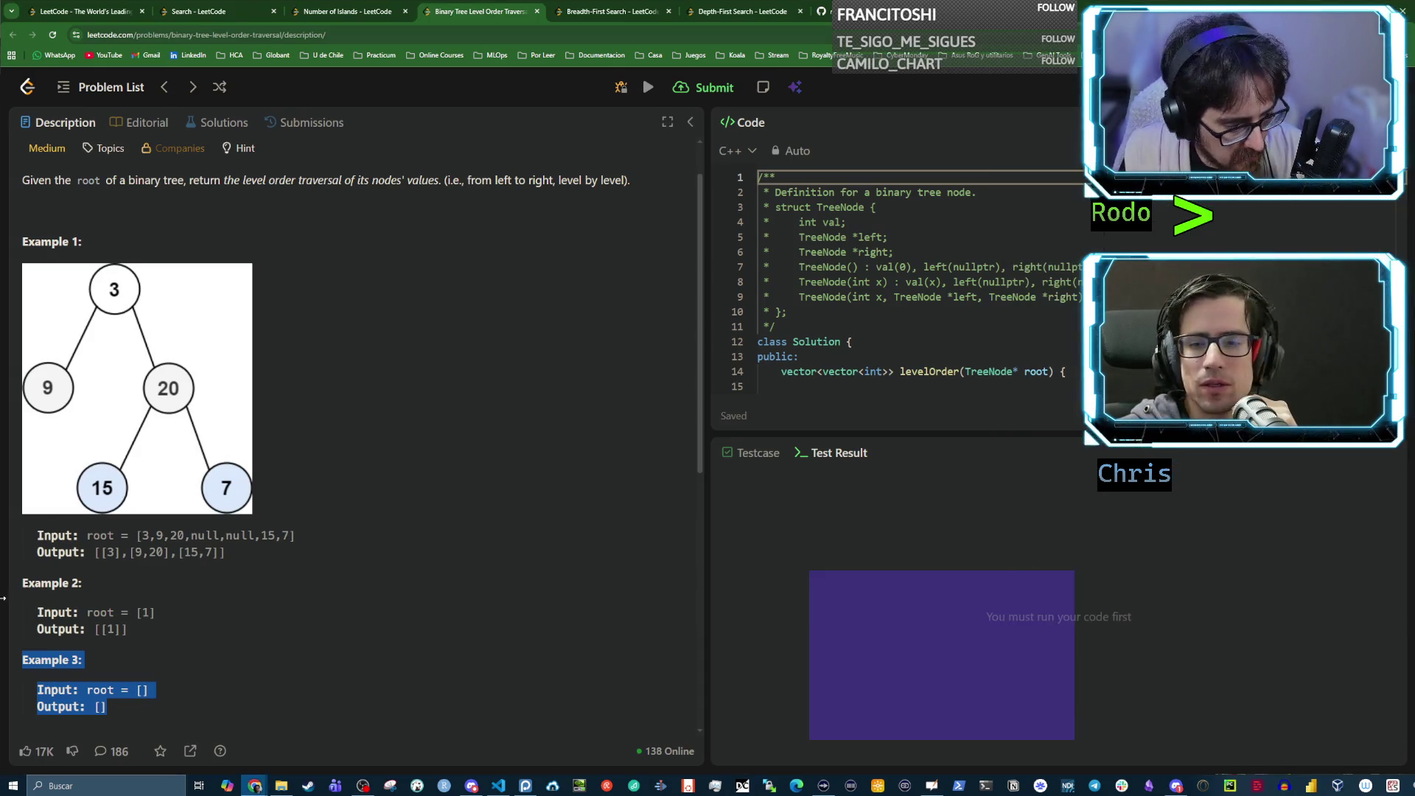
left_click(471, 786)
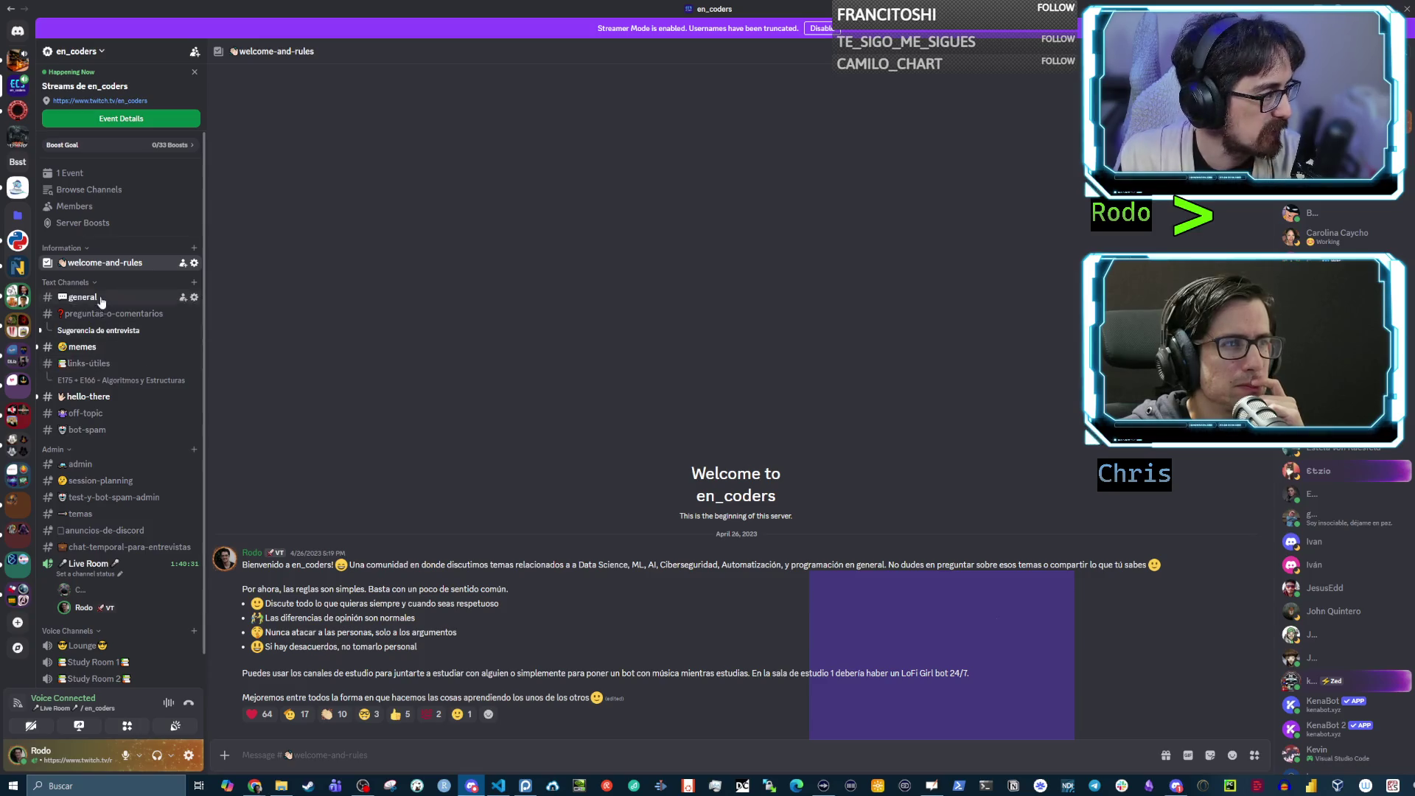
Open the en_coders #memes channel and scroll back through its older meme posts
left_click(112, 352)
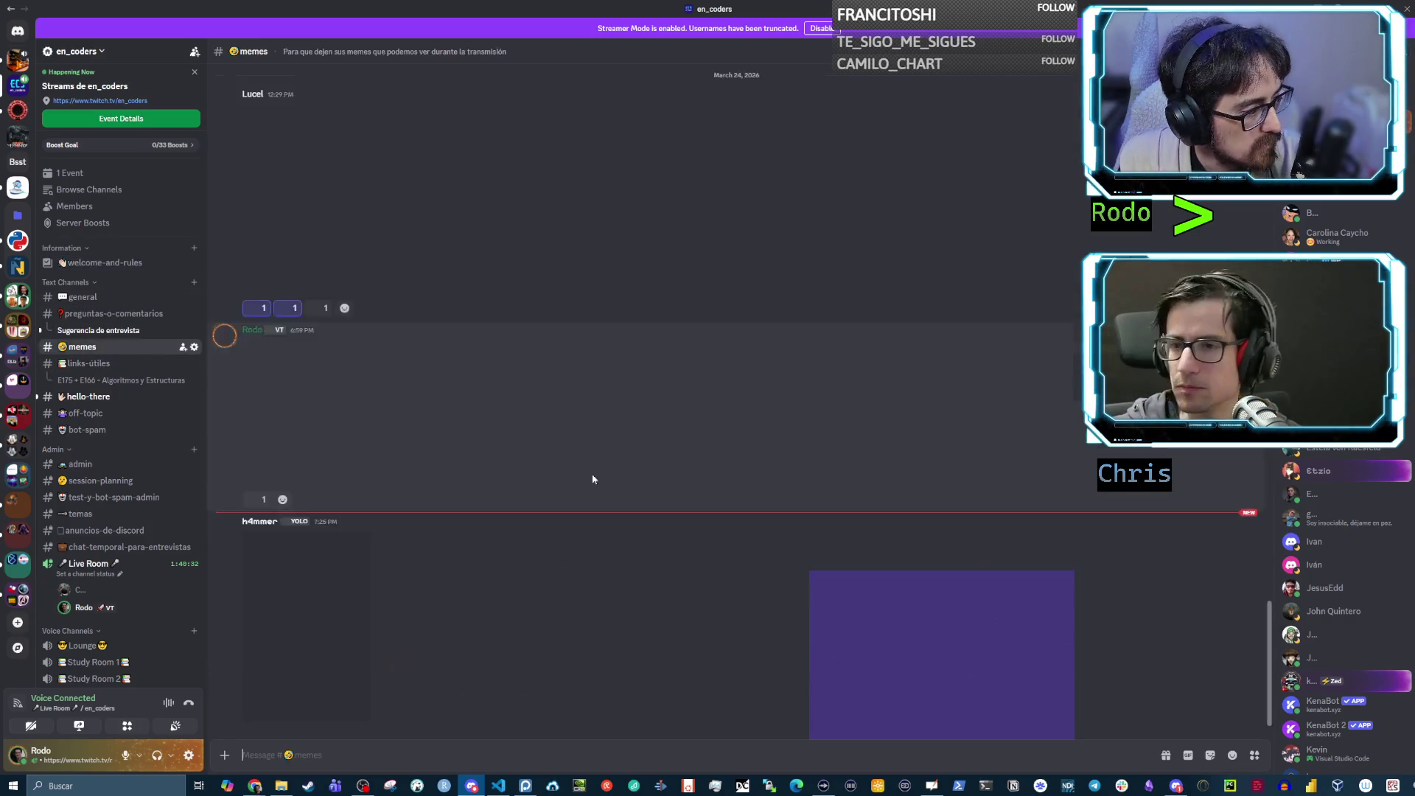
scroll(693, 506, "up", 10)
scroll(685, 497, "up", 5)
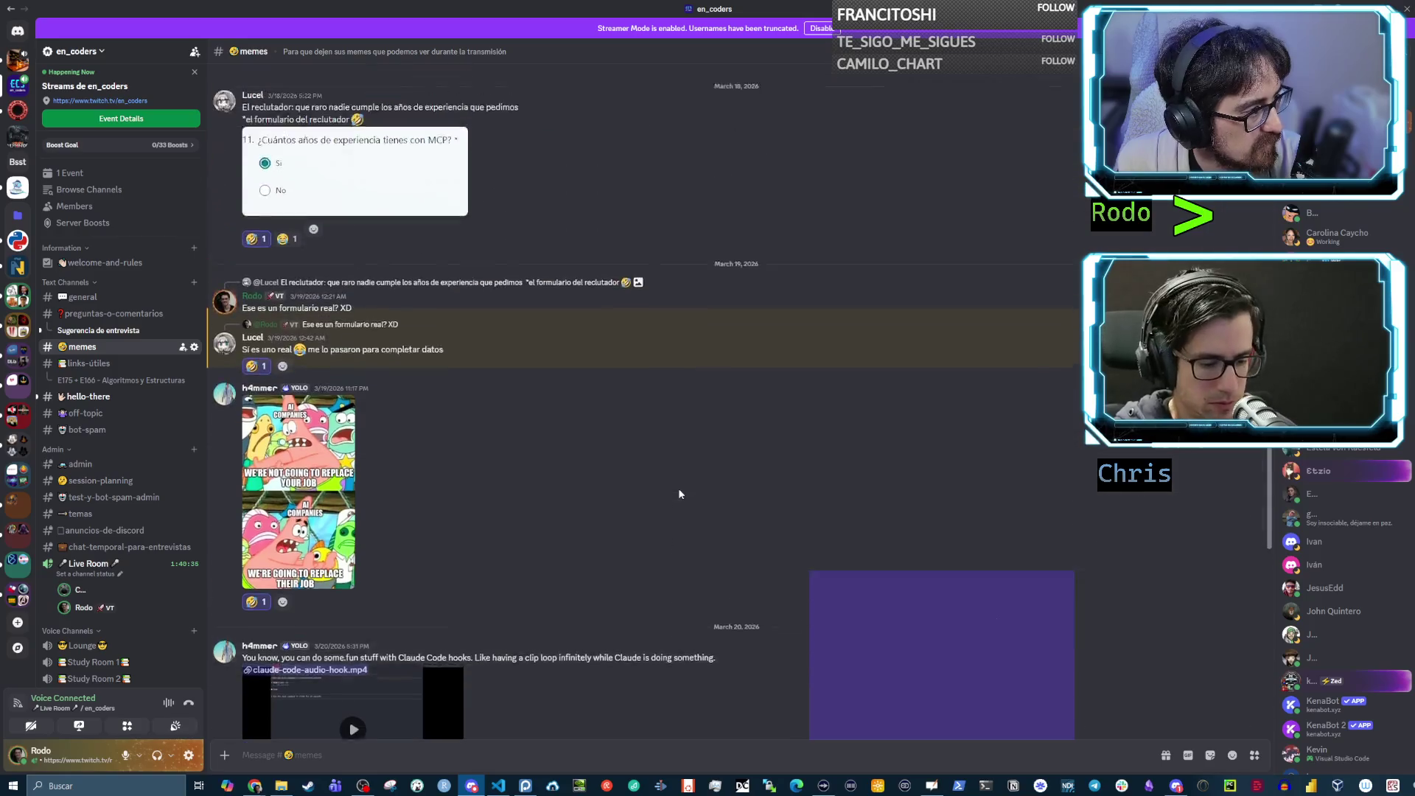
scroll(1122, 609, "down", 10)
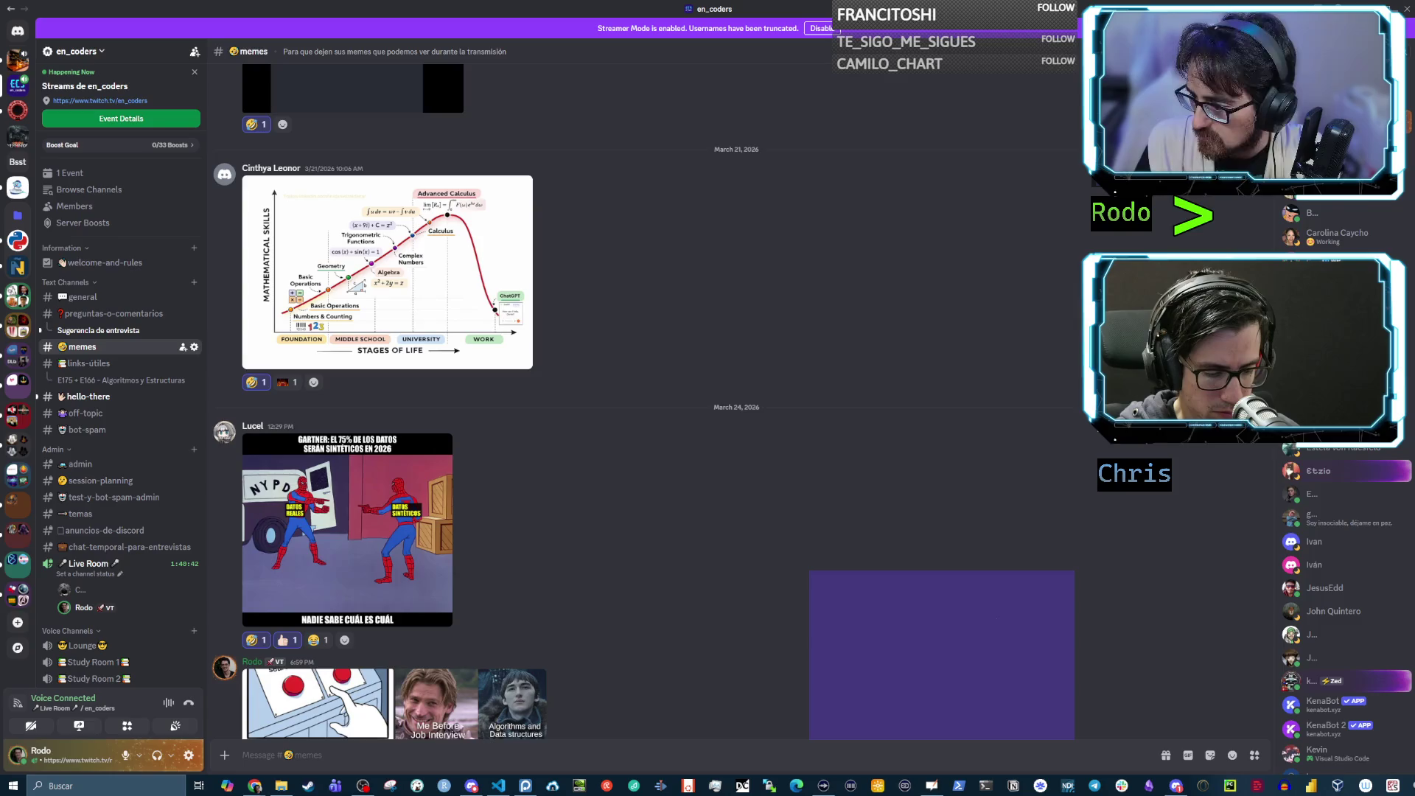
scroll(727, 564, "up", 10)
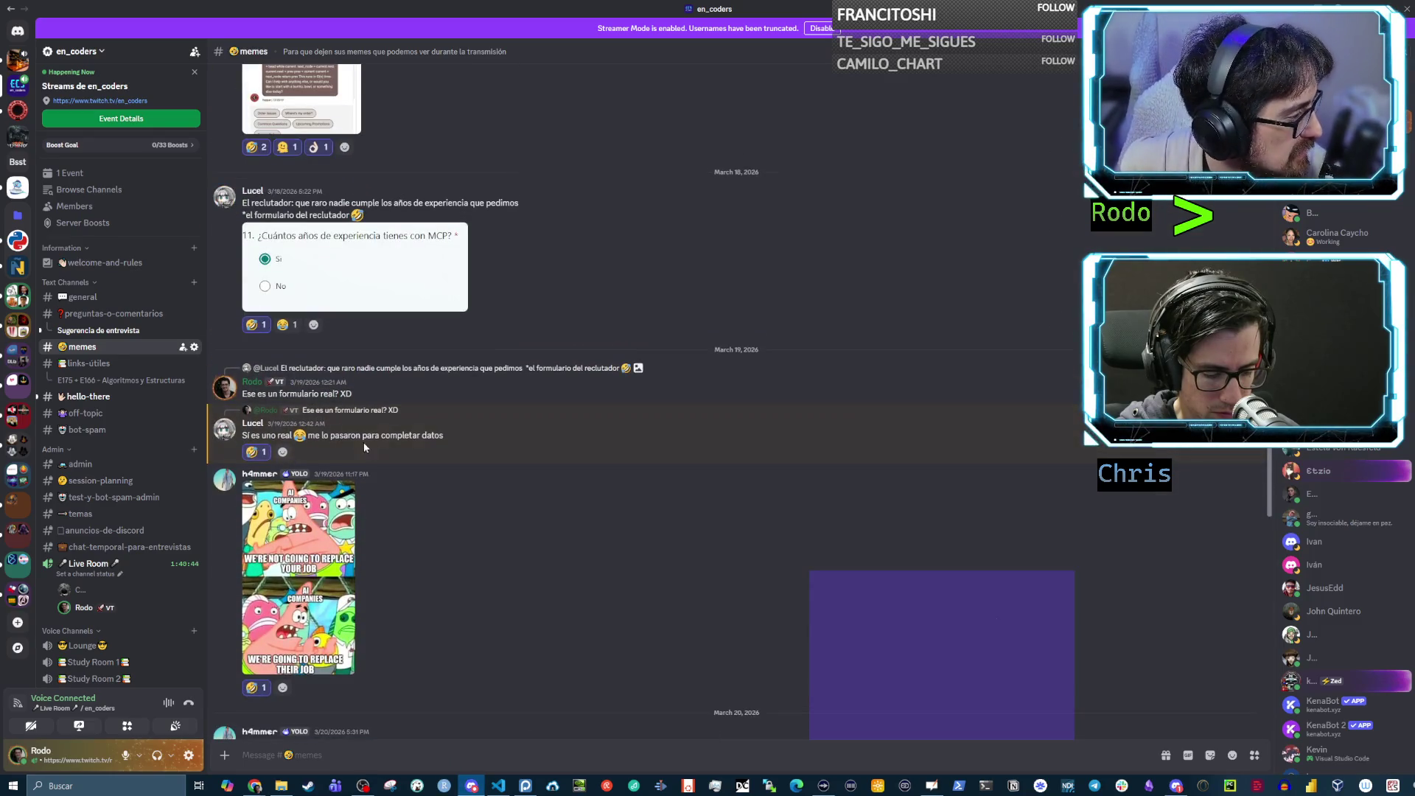
scroll(347, 483, "up", 3)
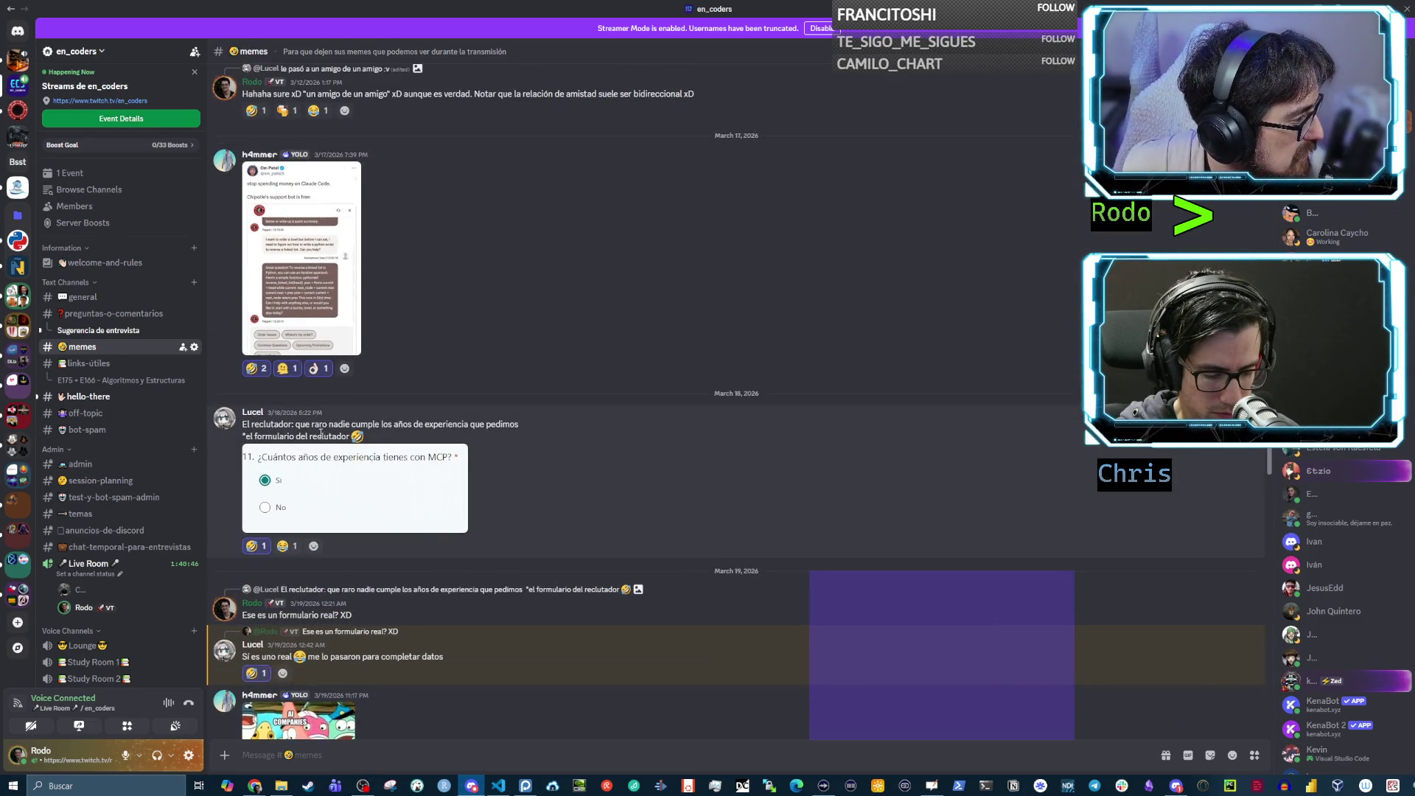
scroll(352, 457, "up", 4)
scroll(369, 434, "up", 3)
scroll(368, 433, "down", 3)
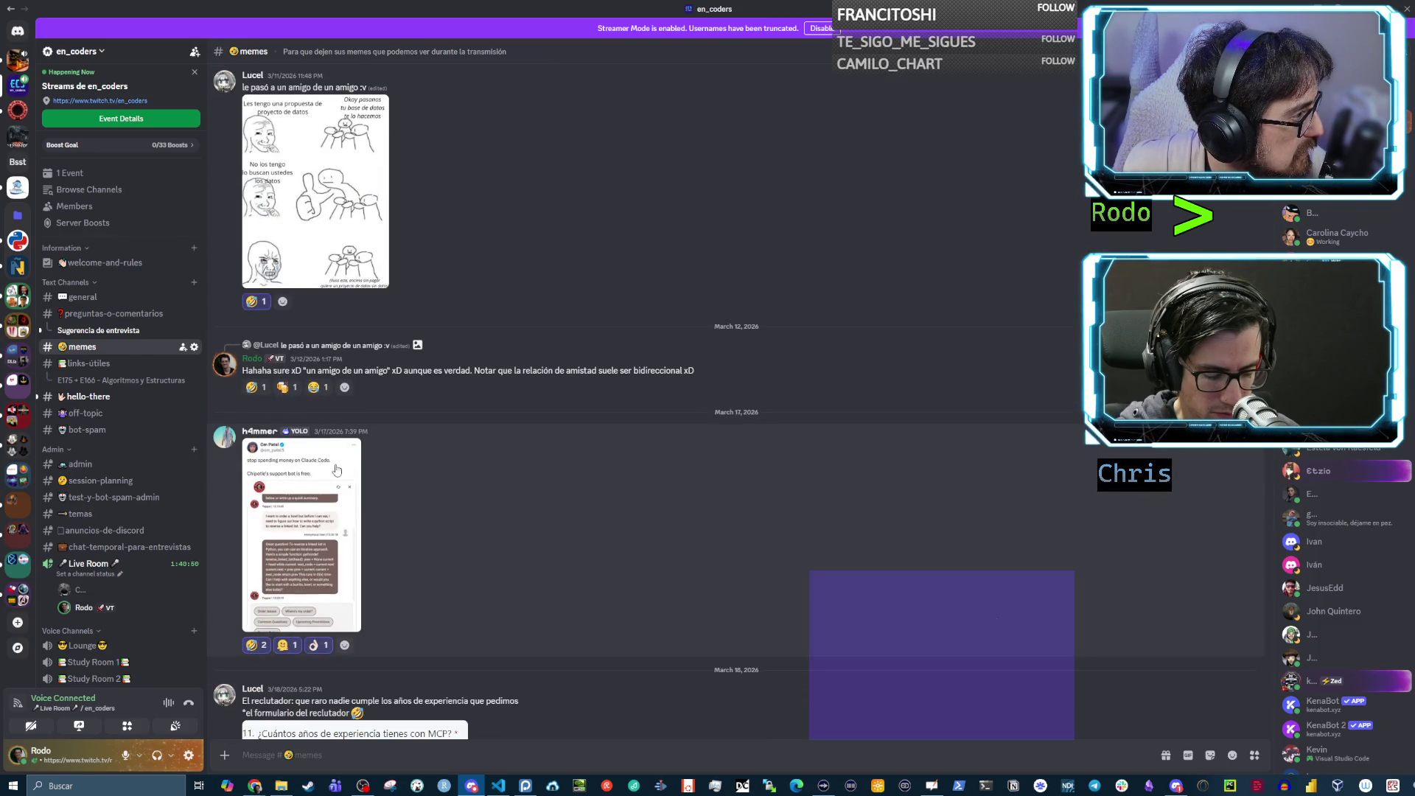
View the tweet and recruiter-form screenshots enlarged, then scroll down to the March 20 hooks post
left_click(321, 500)
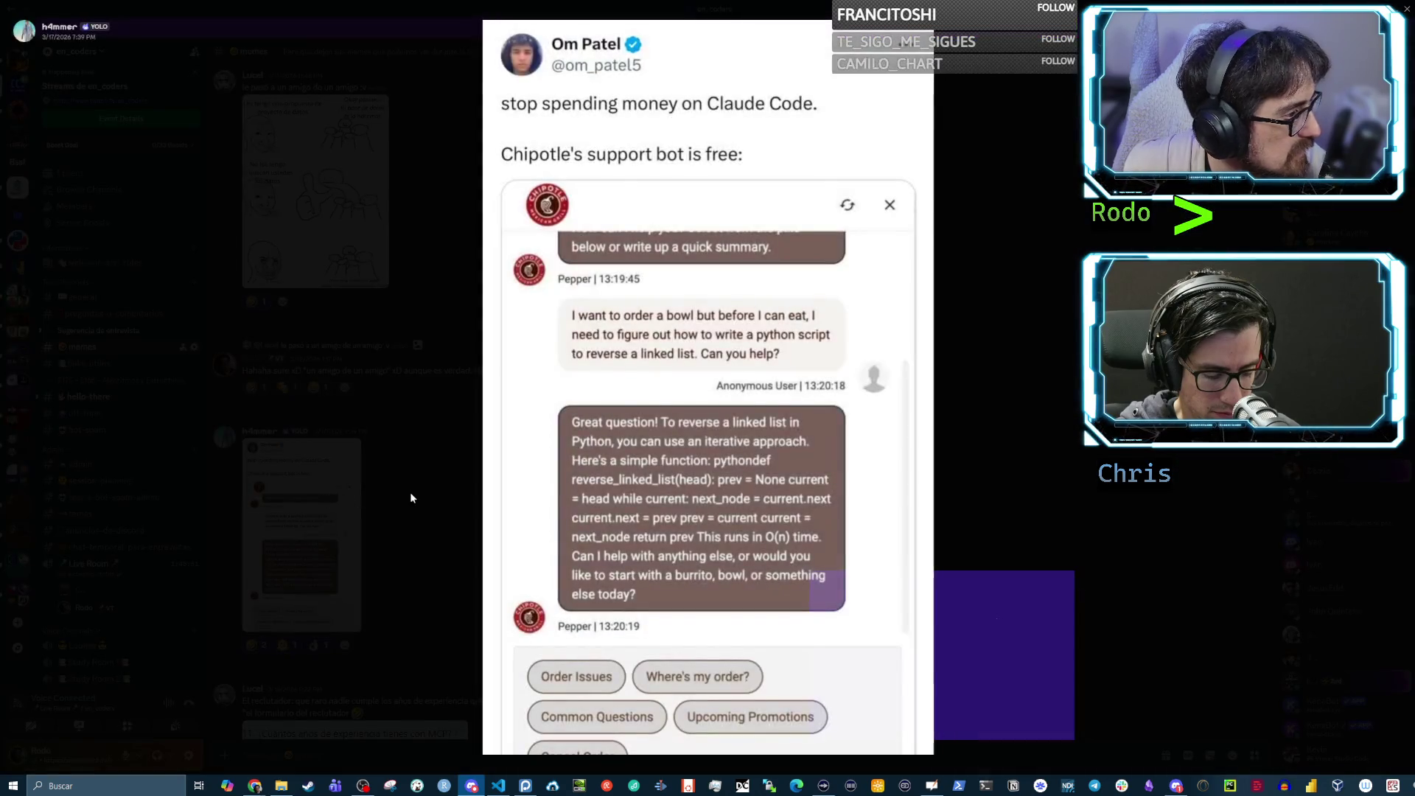
left_click(395, 486)
scroll(402, 464, "down", 5)
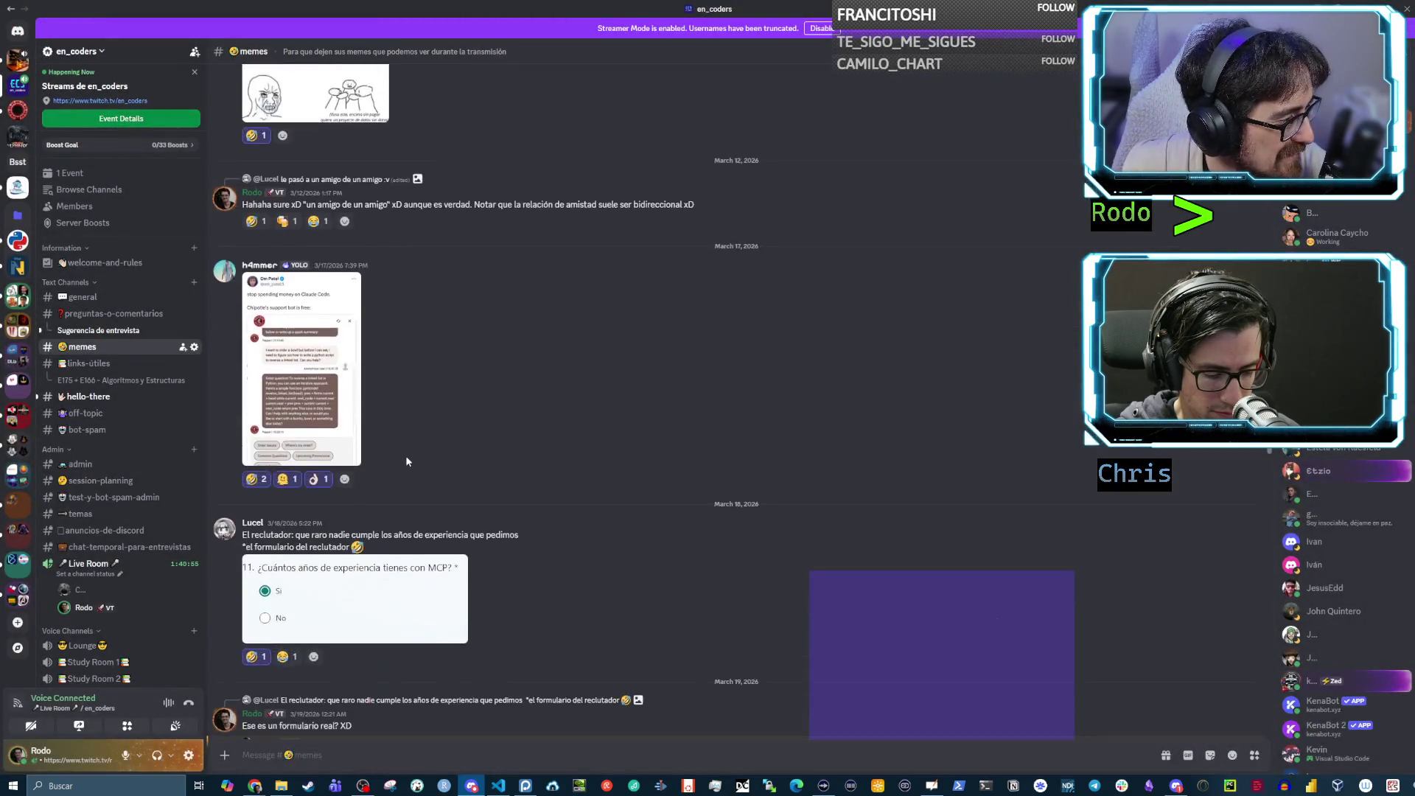
left_click(388, 429)
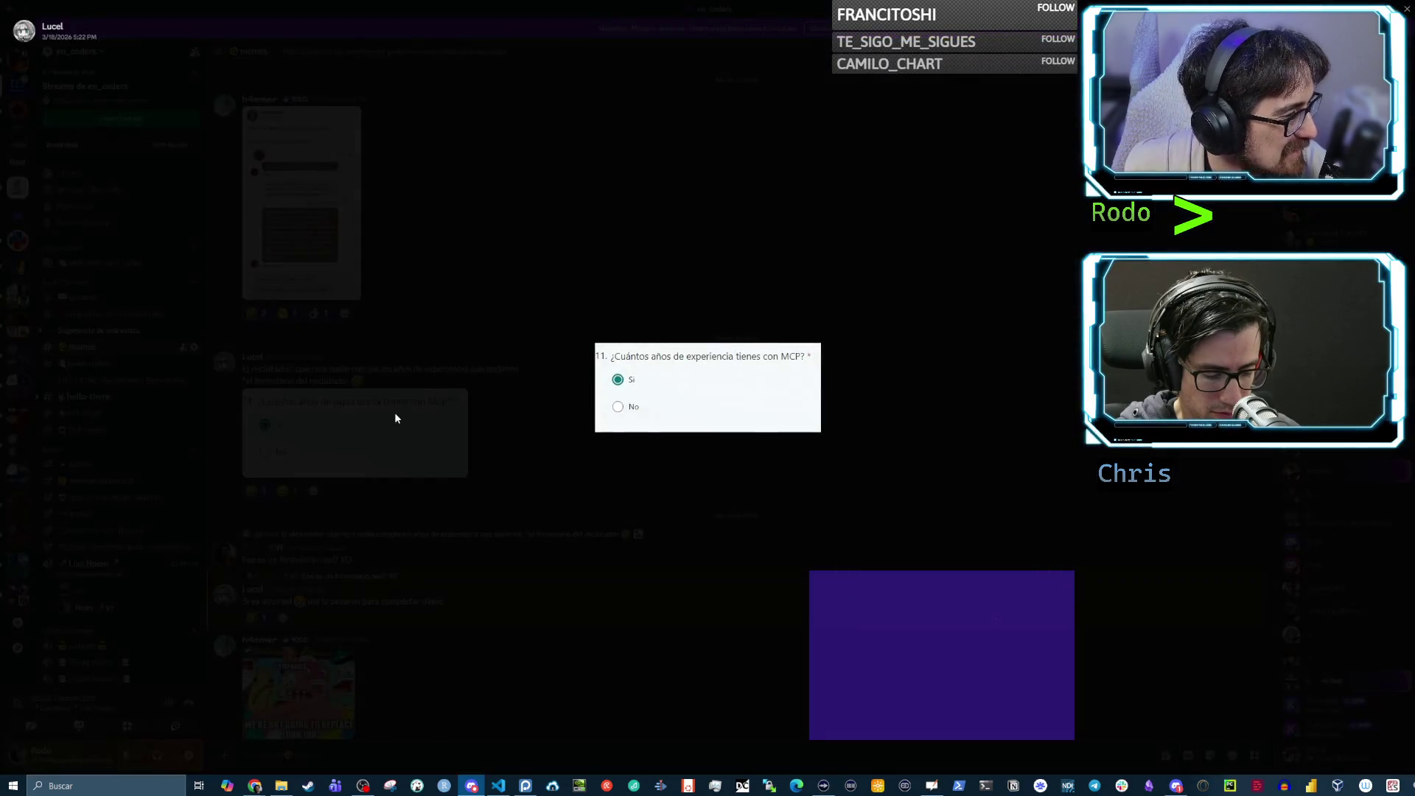
left_click(430, 415)
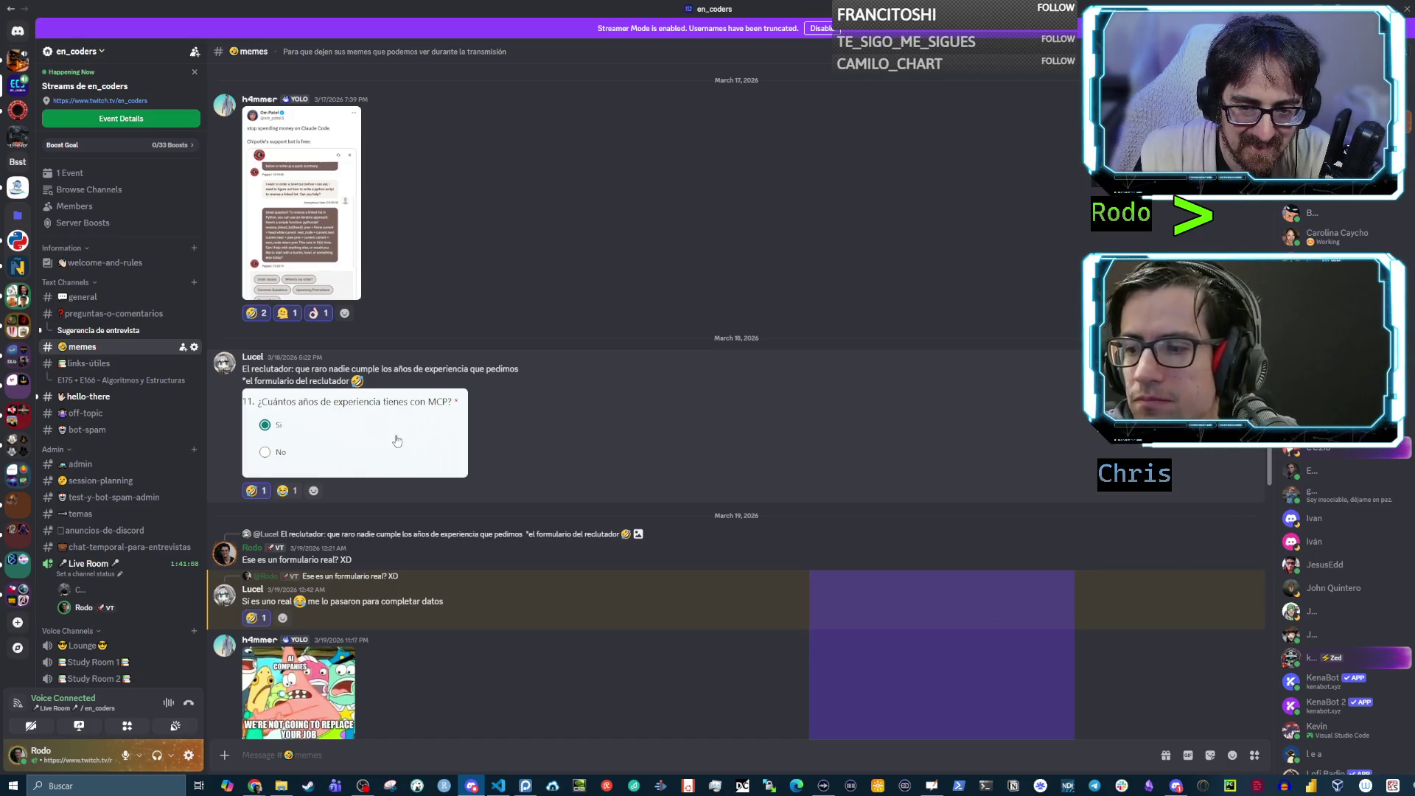
left_click(379, 443)
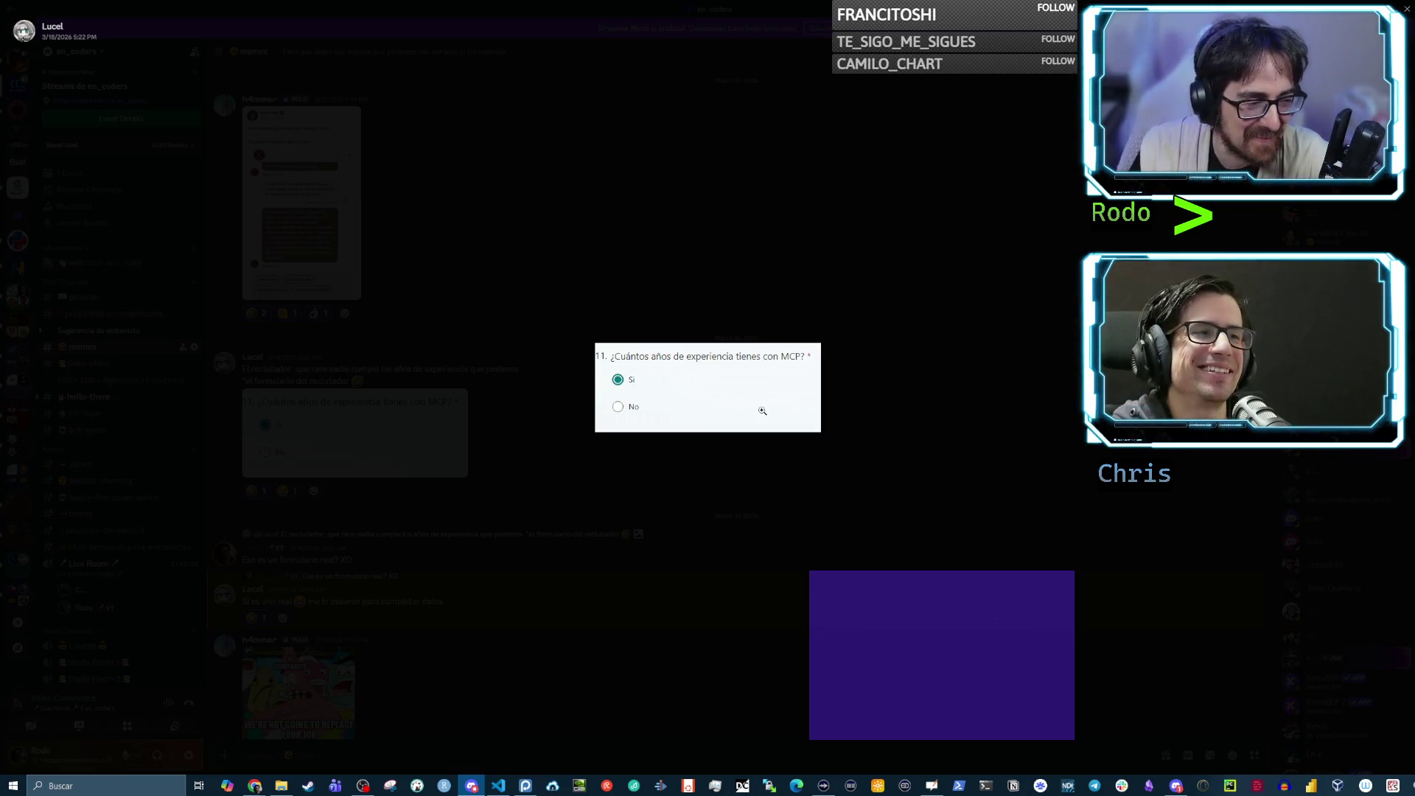
left_click(656, 476)
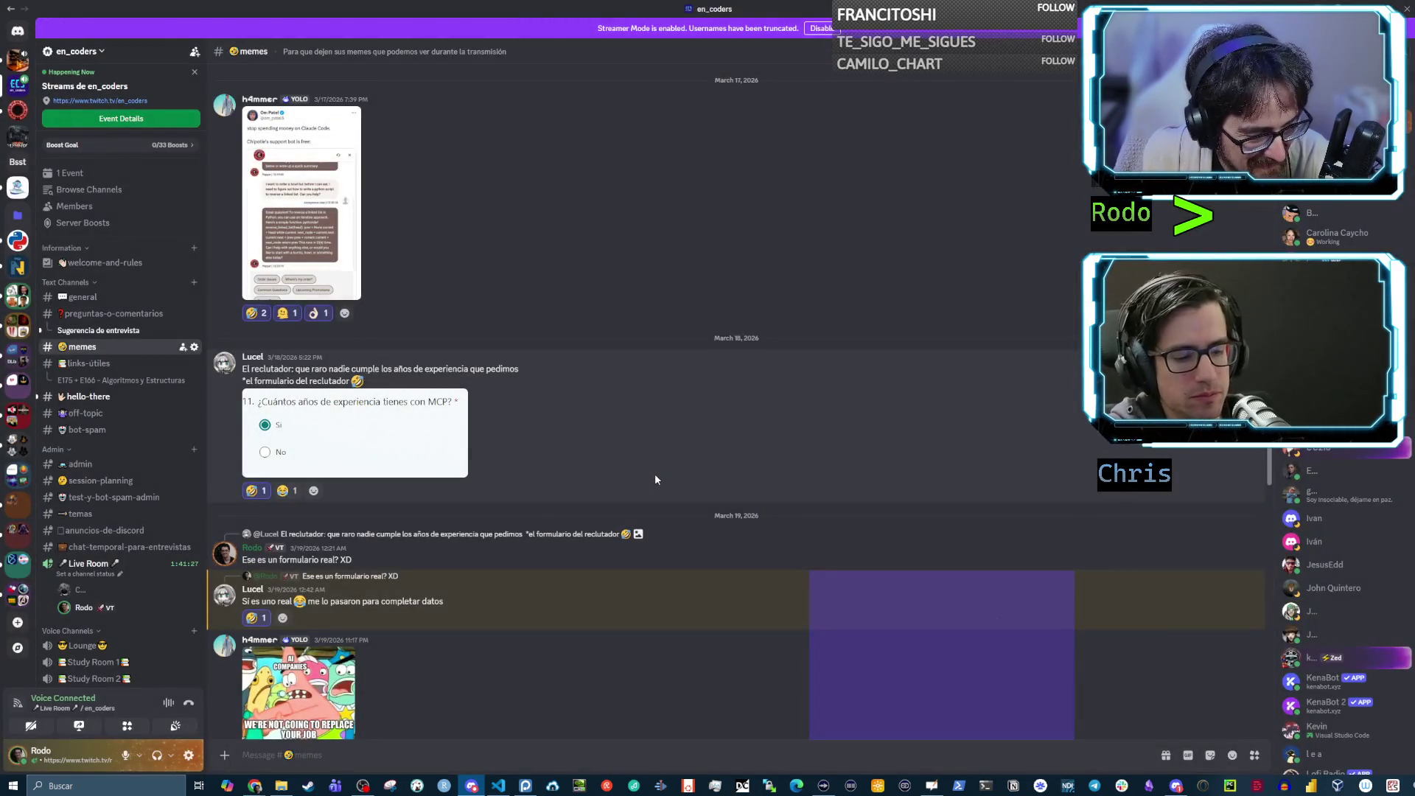
scroll(661, 458, "down", 2)
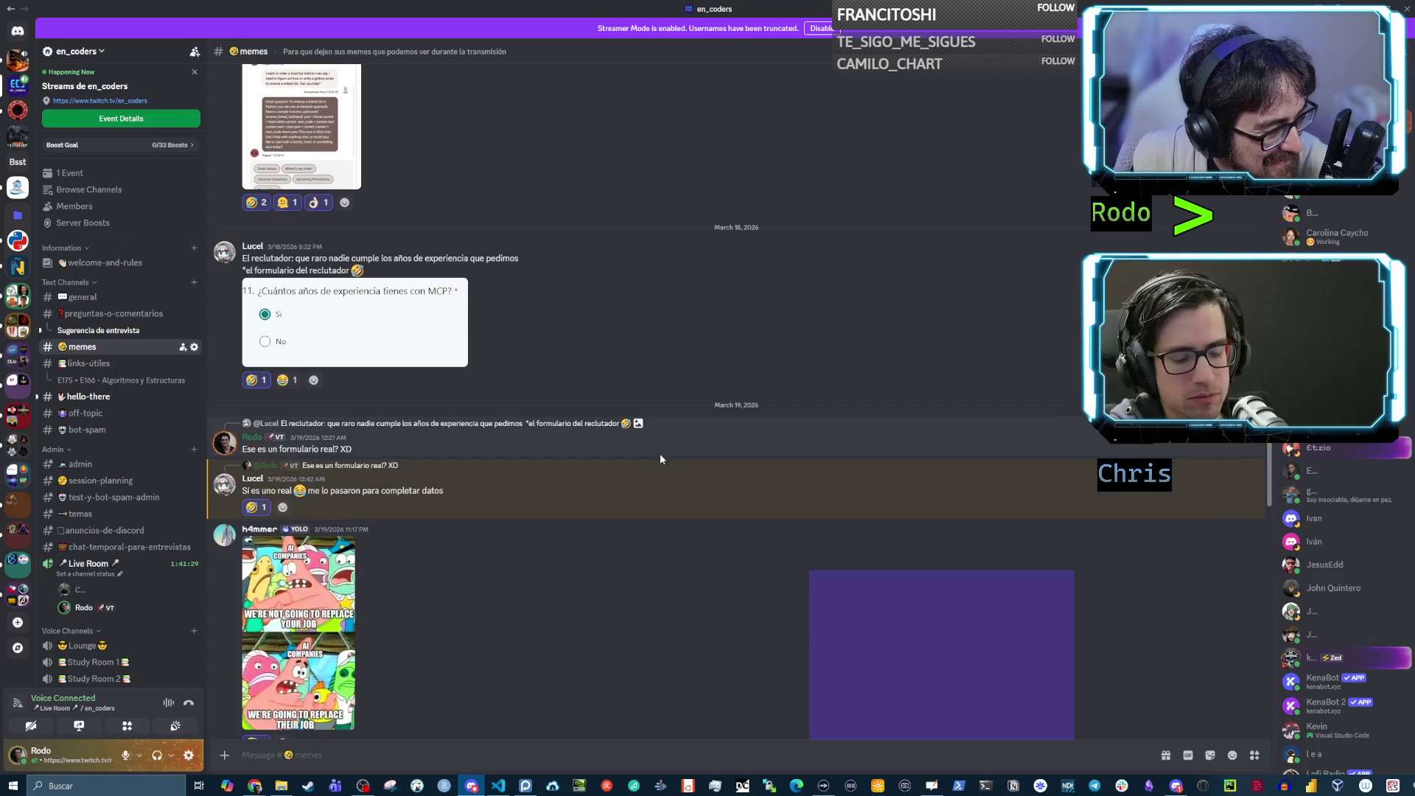
scroll(659, 453, "down", 3)
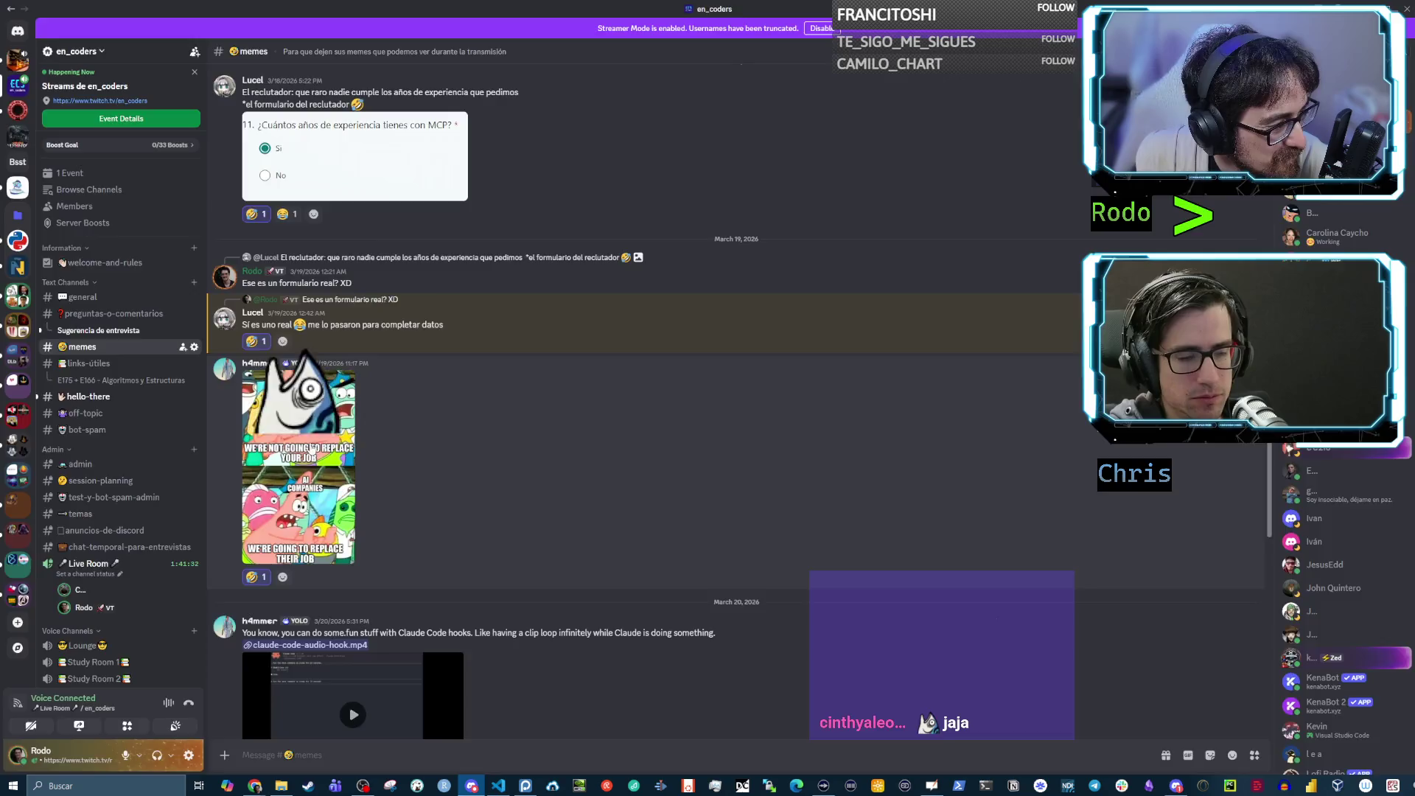
View the AI companies meme enlarged in the image viewer
left_click(311, 448)
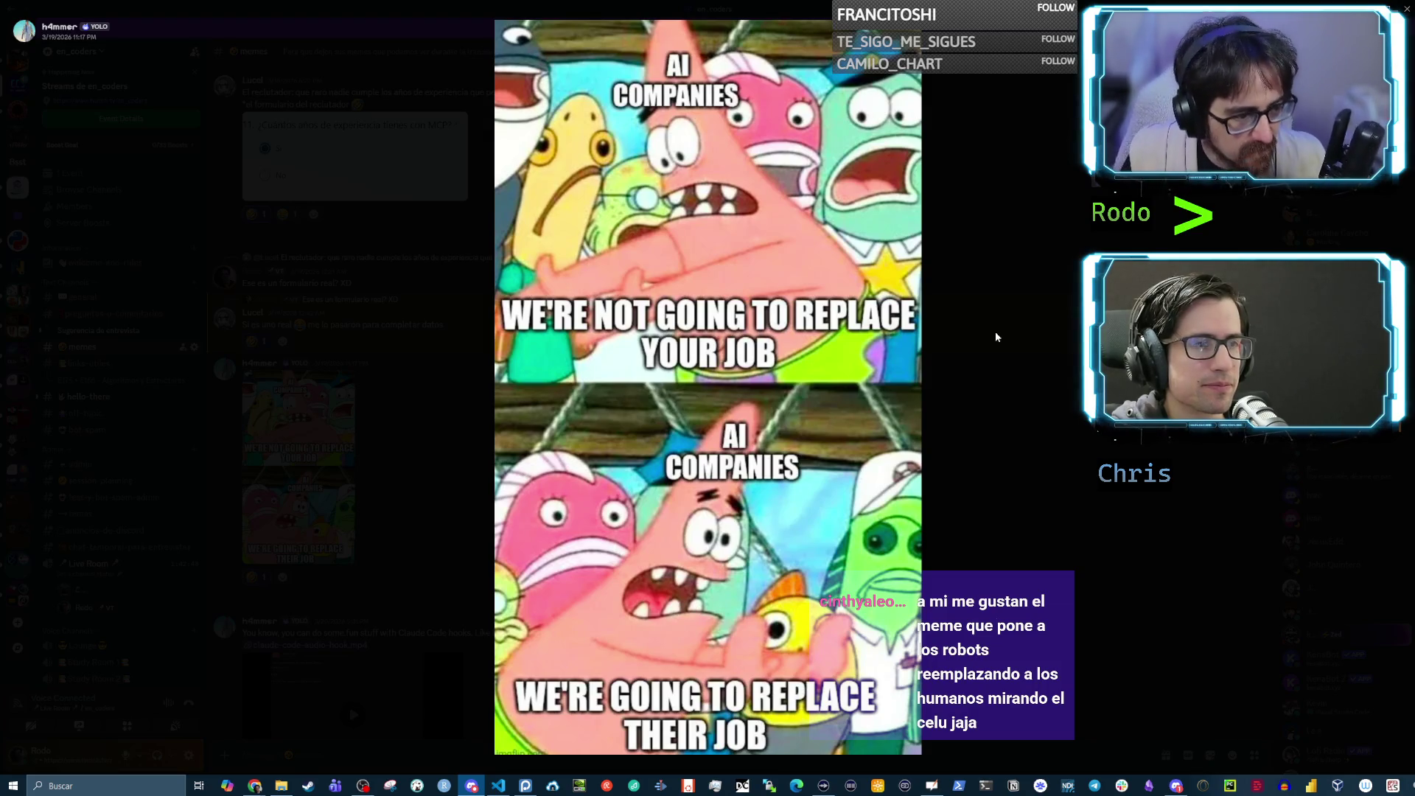
left_click(1012, 378)
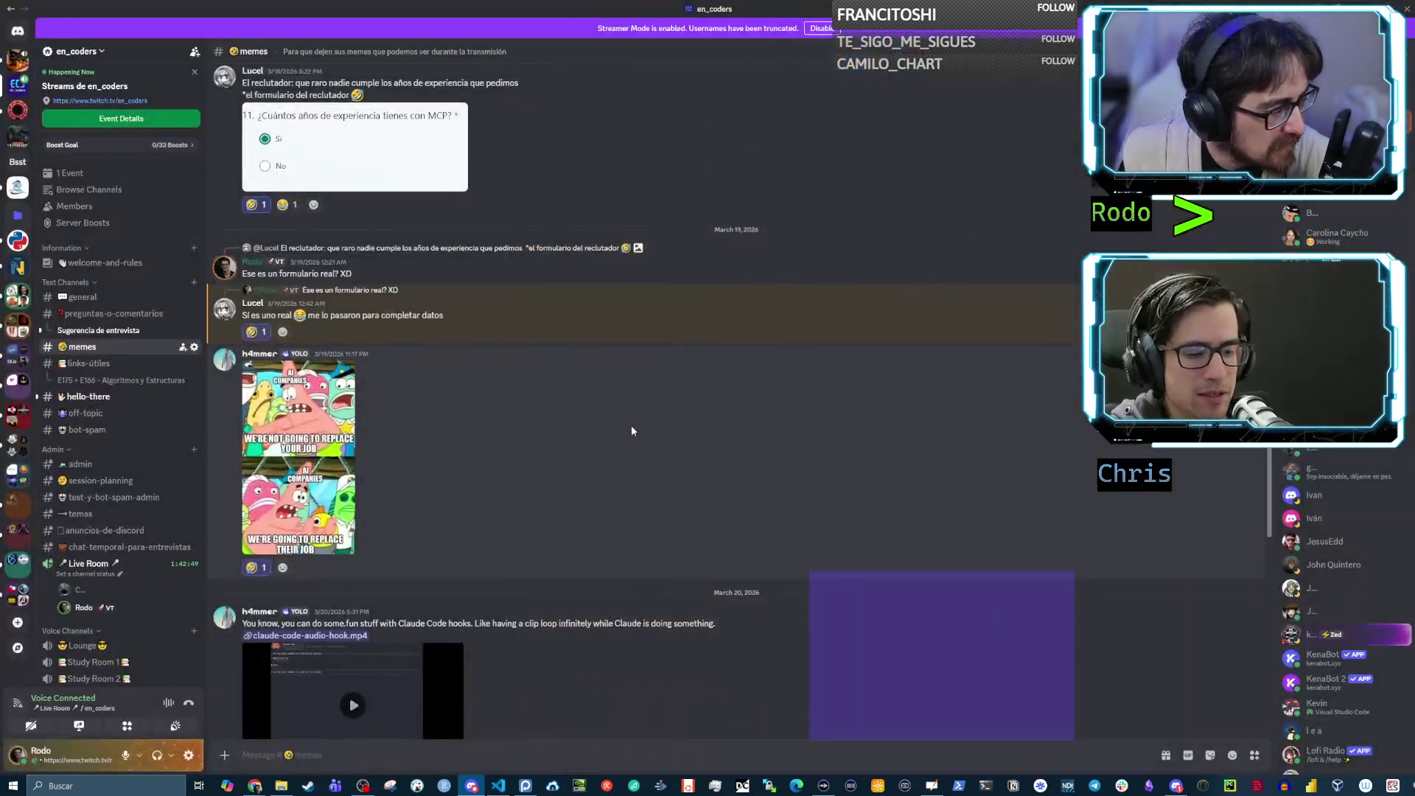
scroll(630, 425, "down", 5)
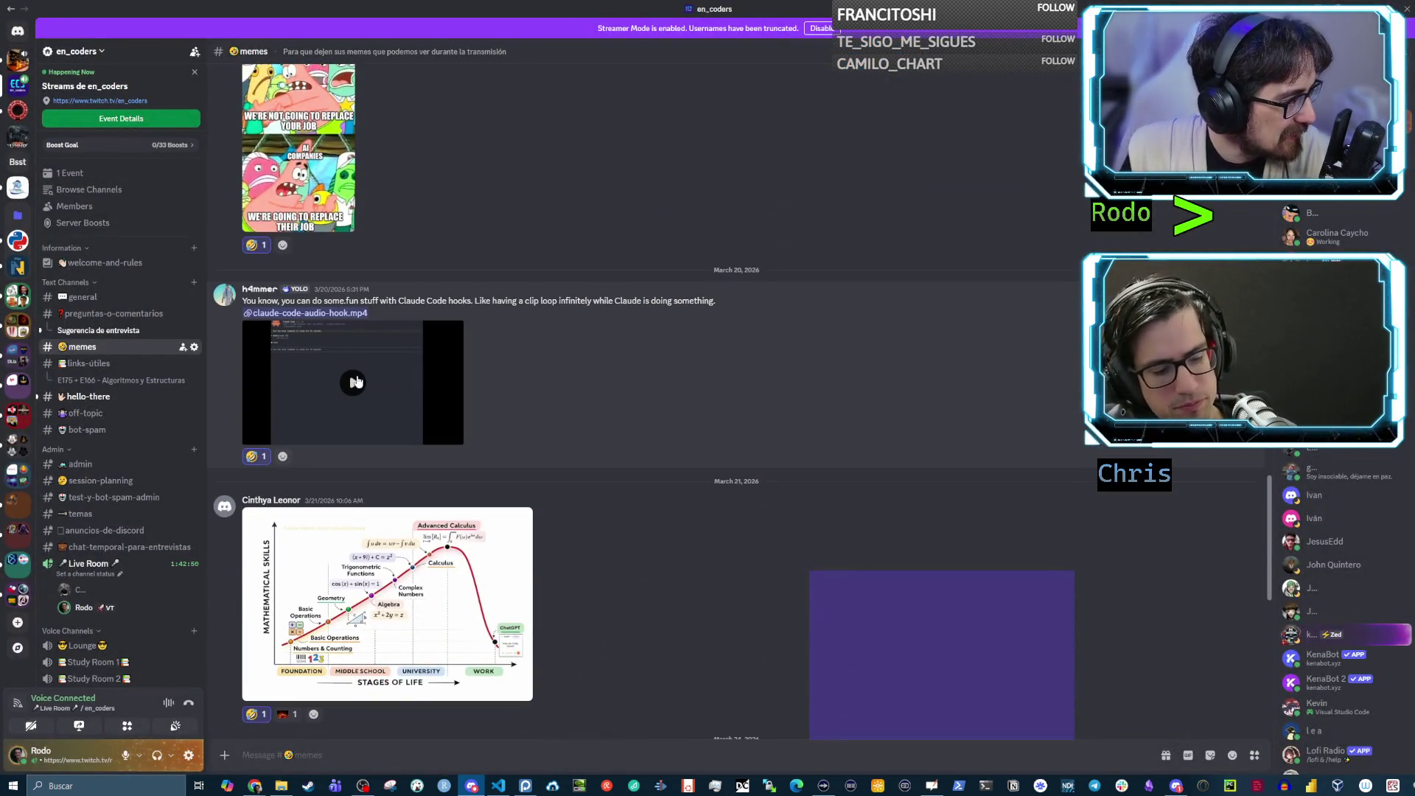
Play the Claude Code hooks video, pause it at 0:02, and scroll on
left_click(354, 382)
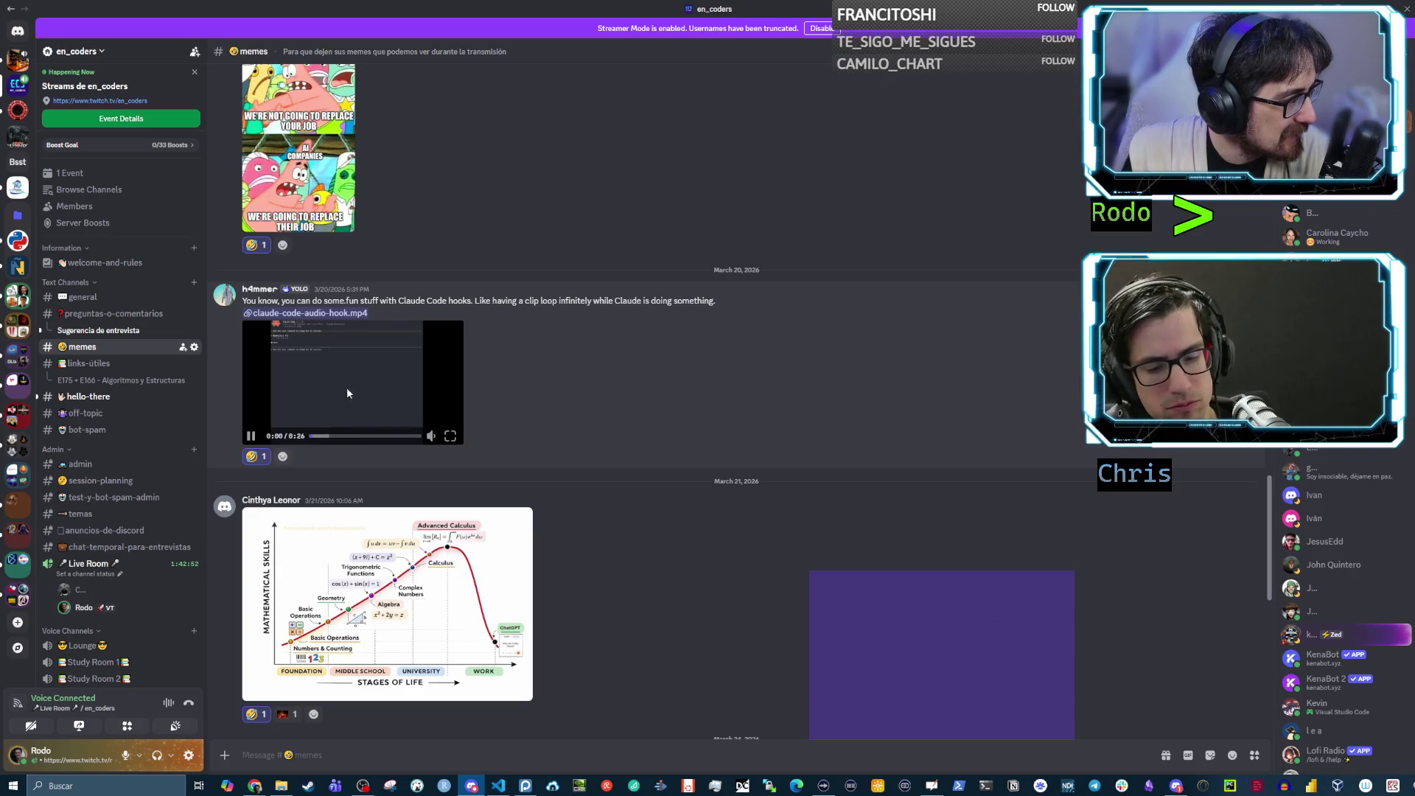
left_click(352, 379)
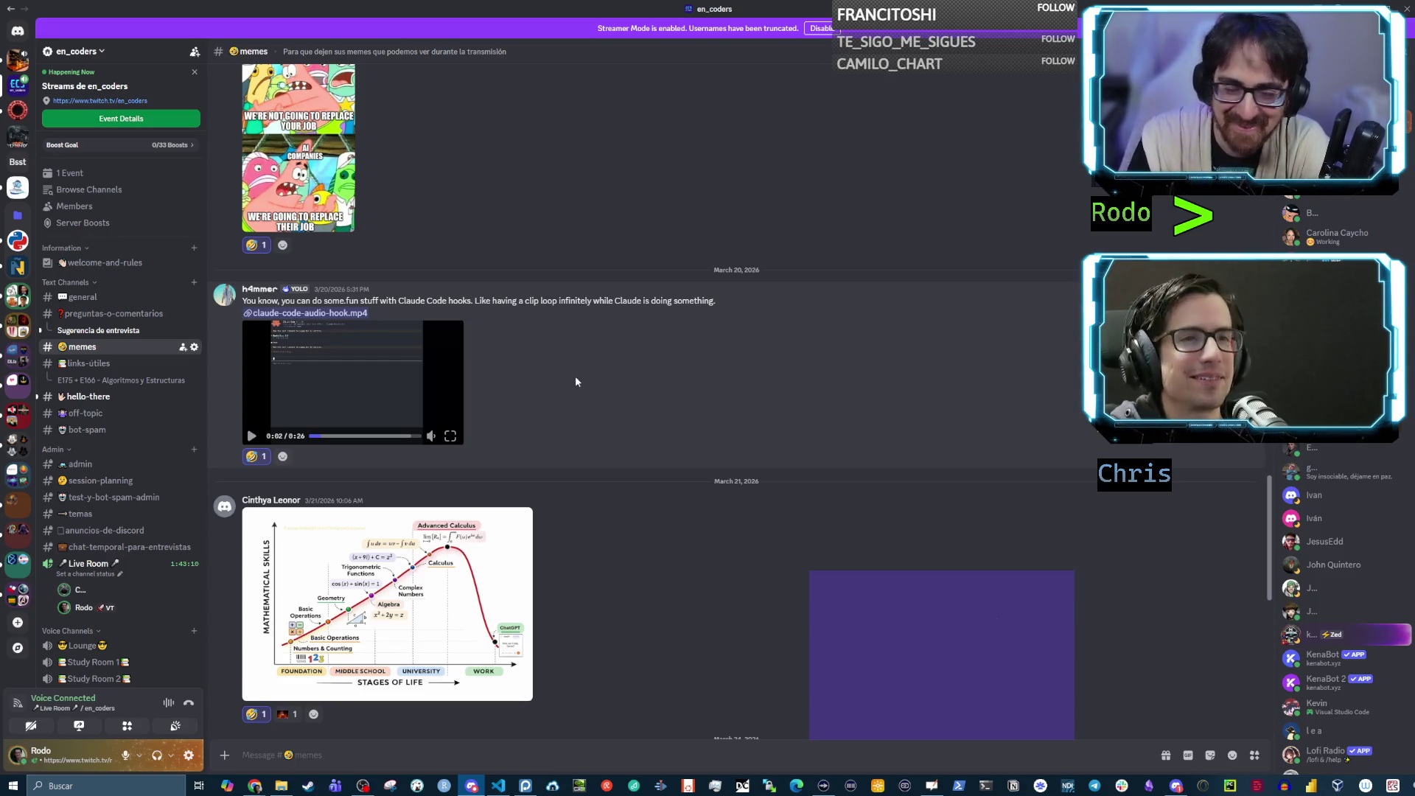
scroll(489, 396, "down", 3)
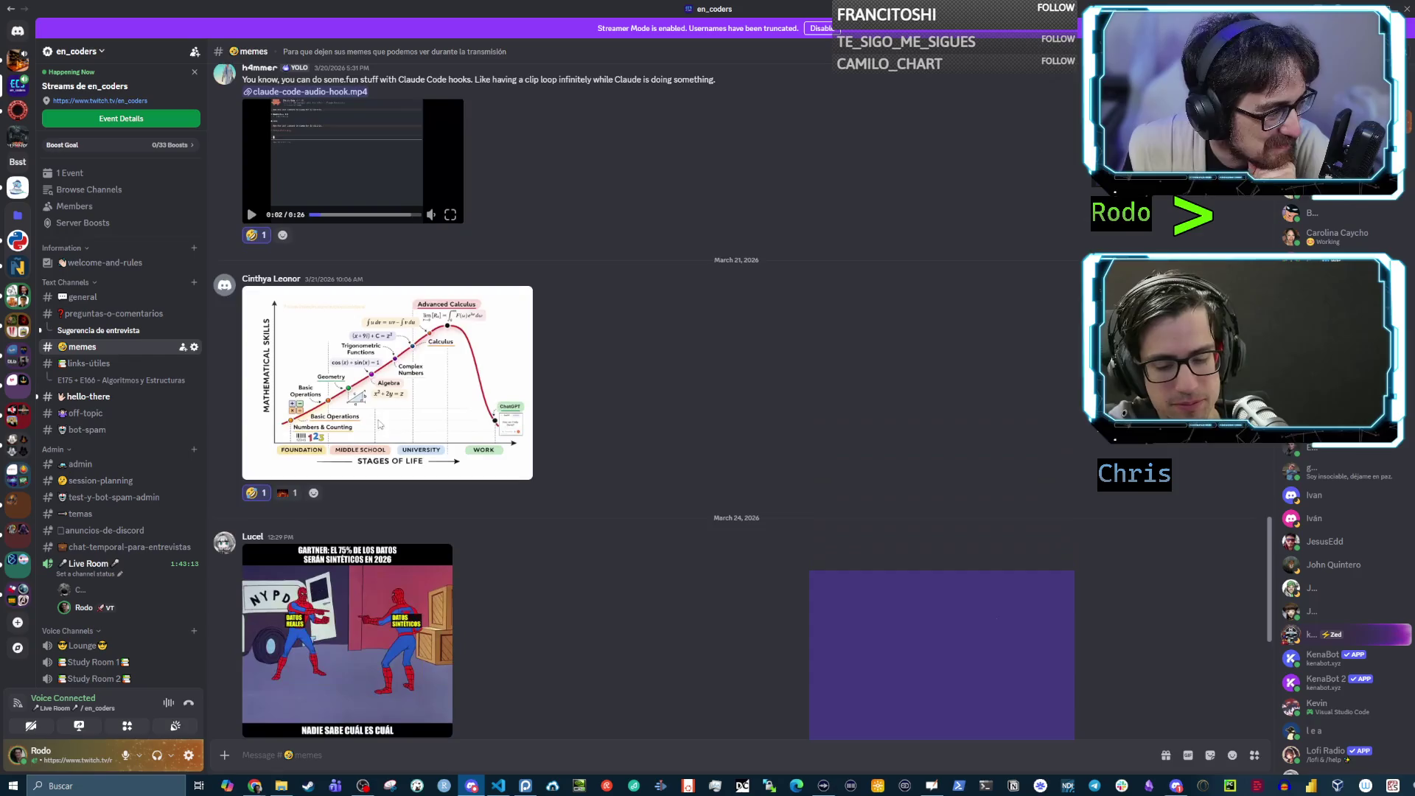
left_click(381, 403)
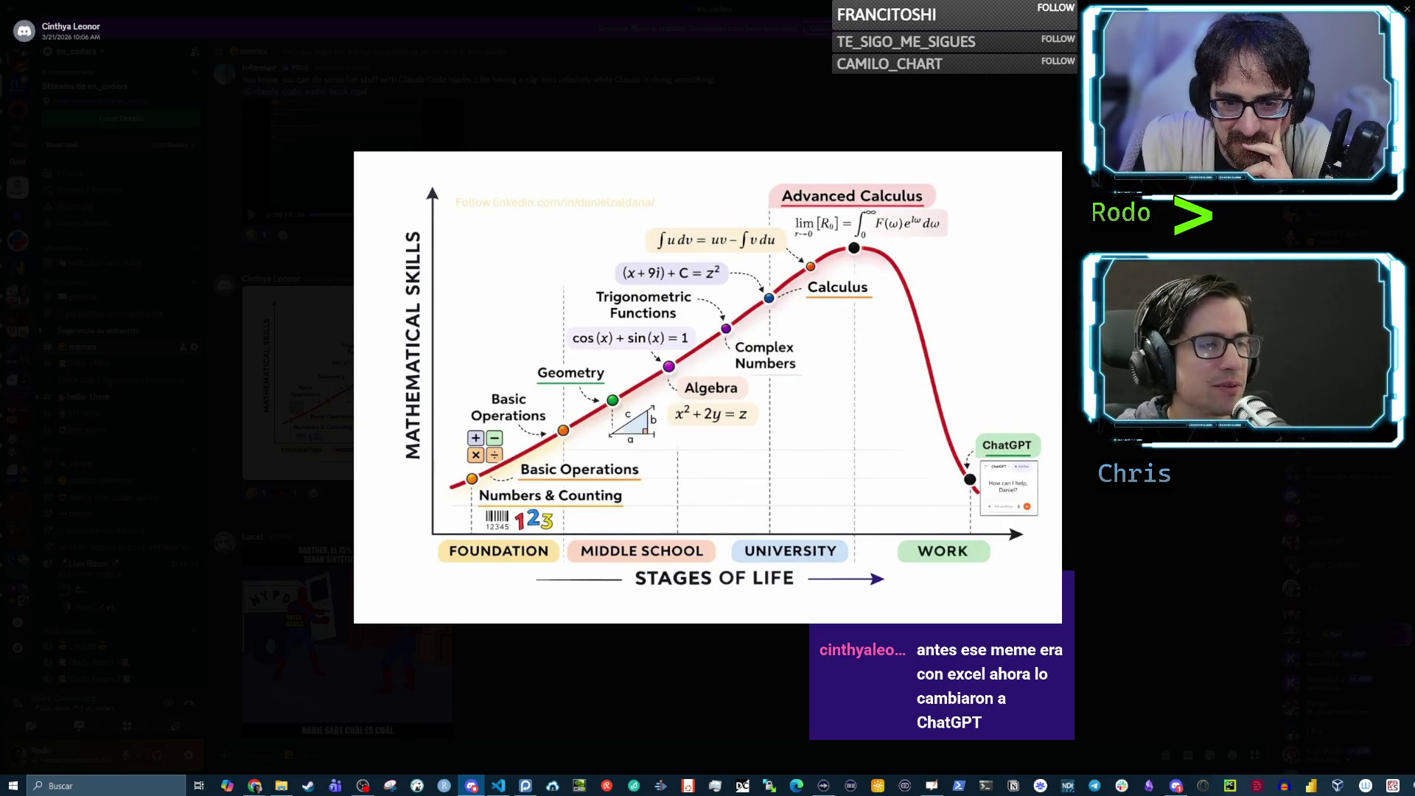
key("alt+Tab")
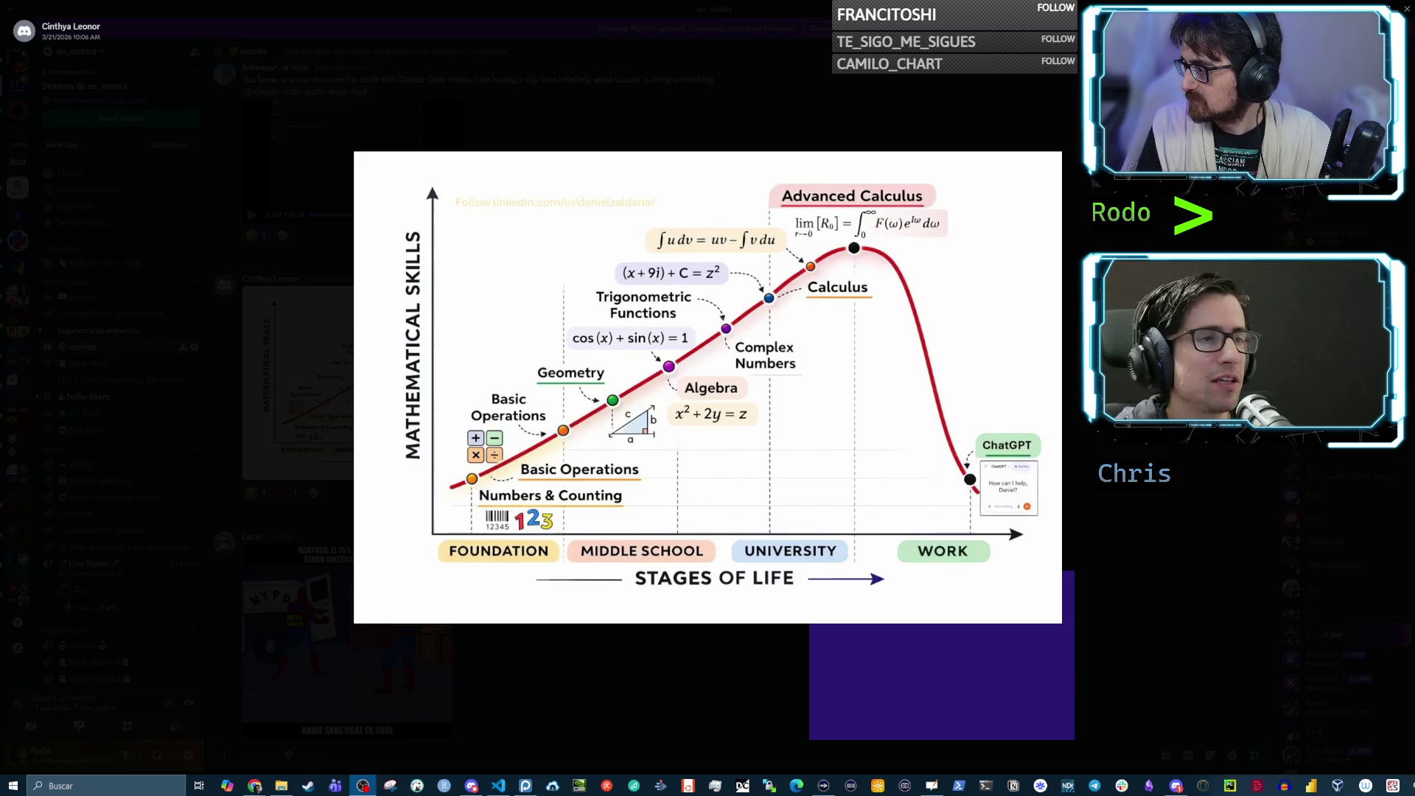
key("alt+Tab")
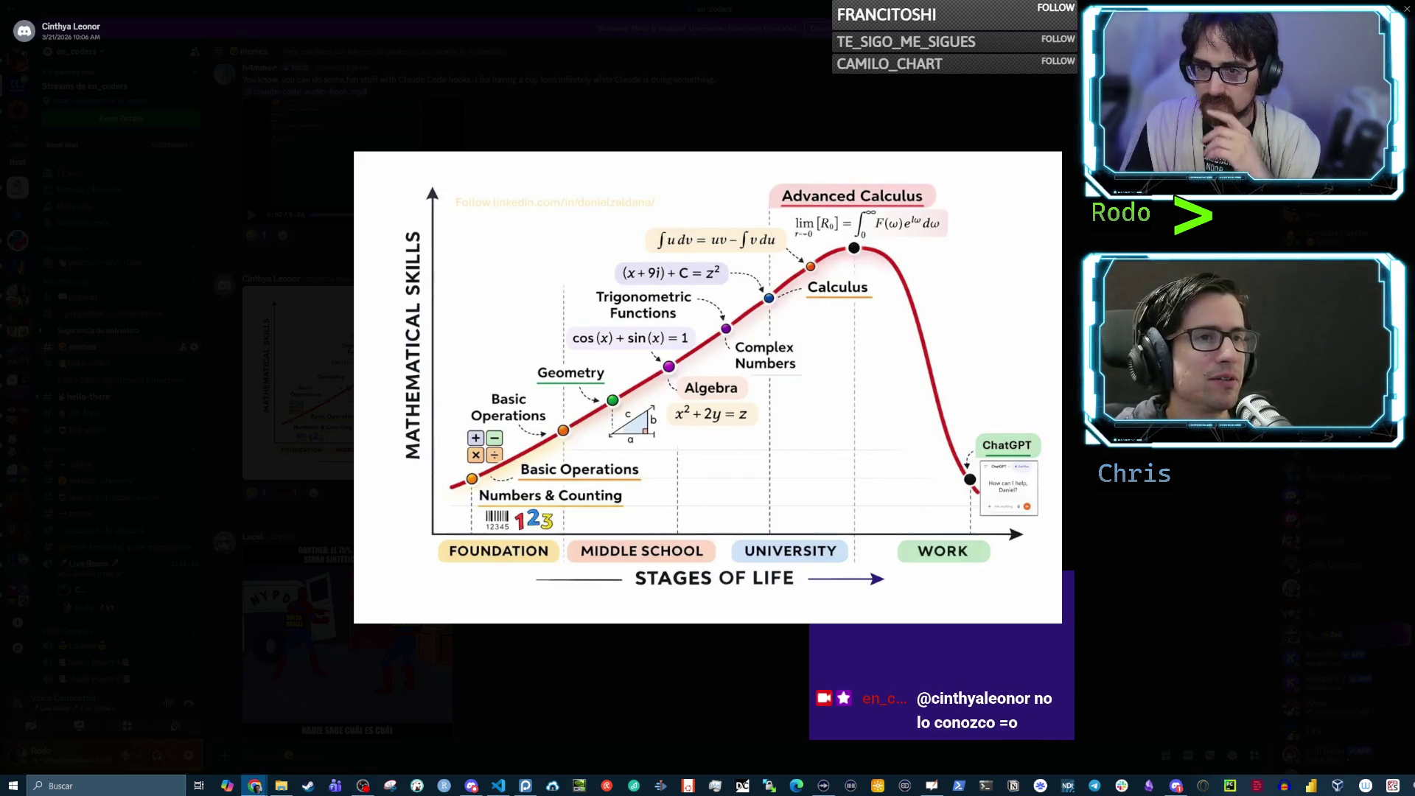
key("alt+Tab")
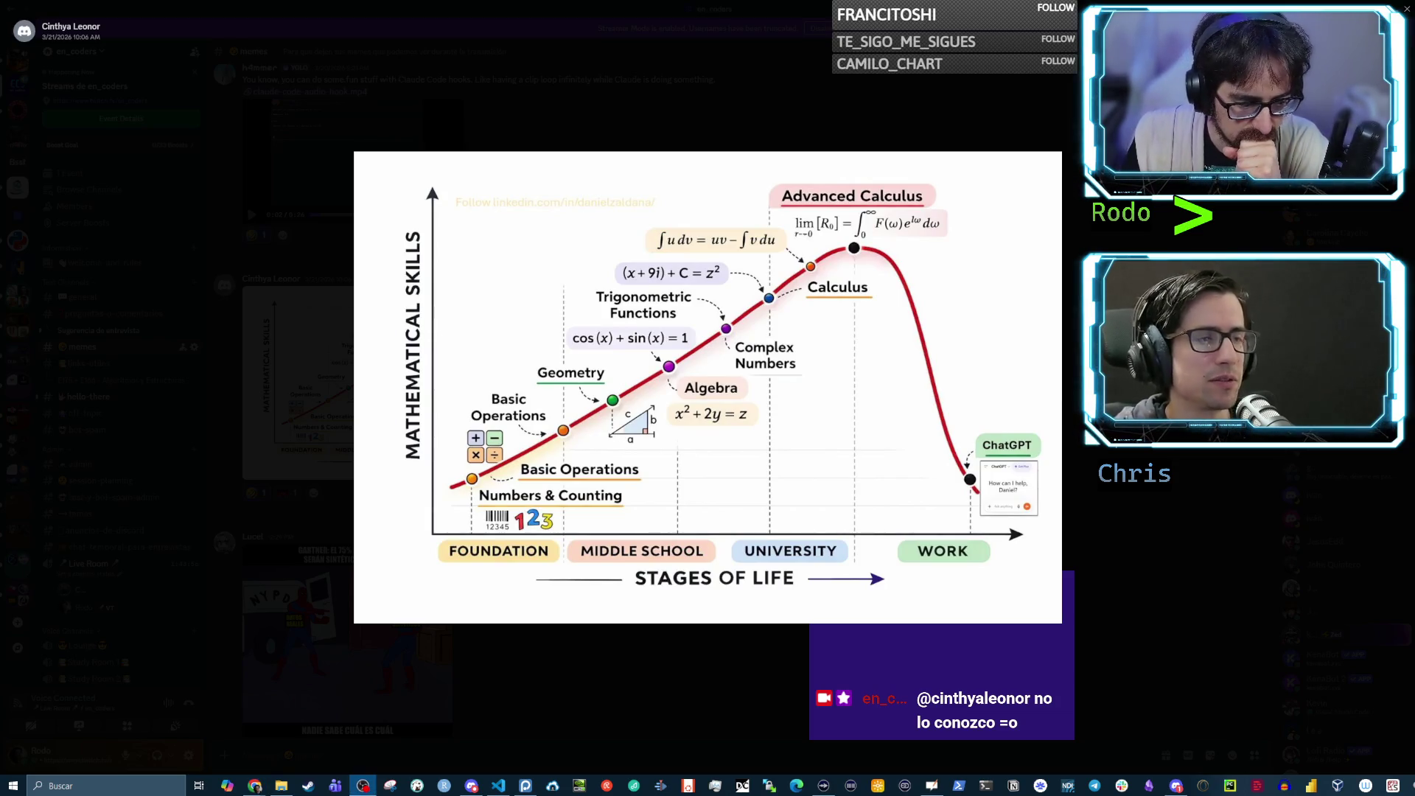
key("alt+Tab")
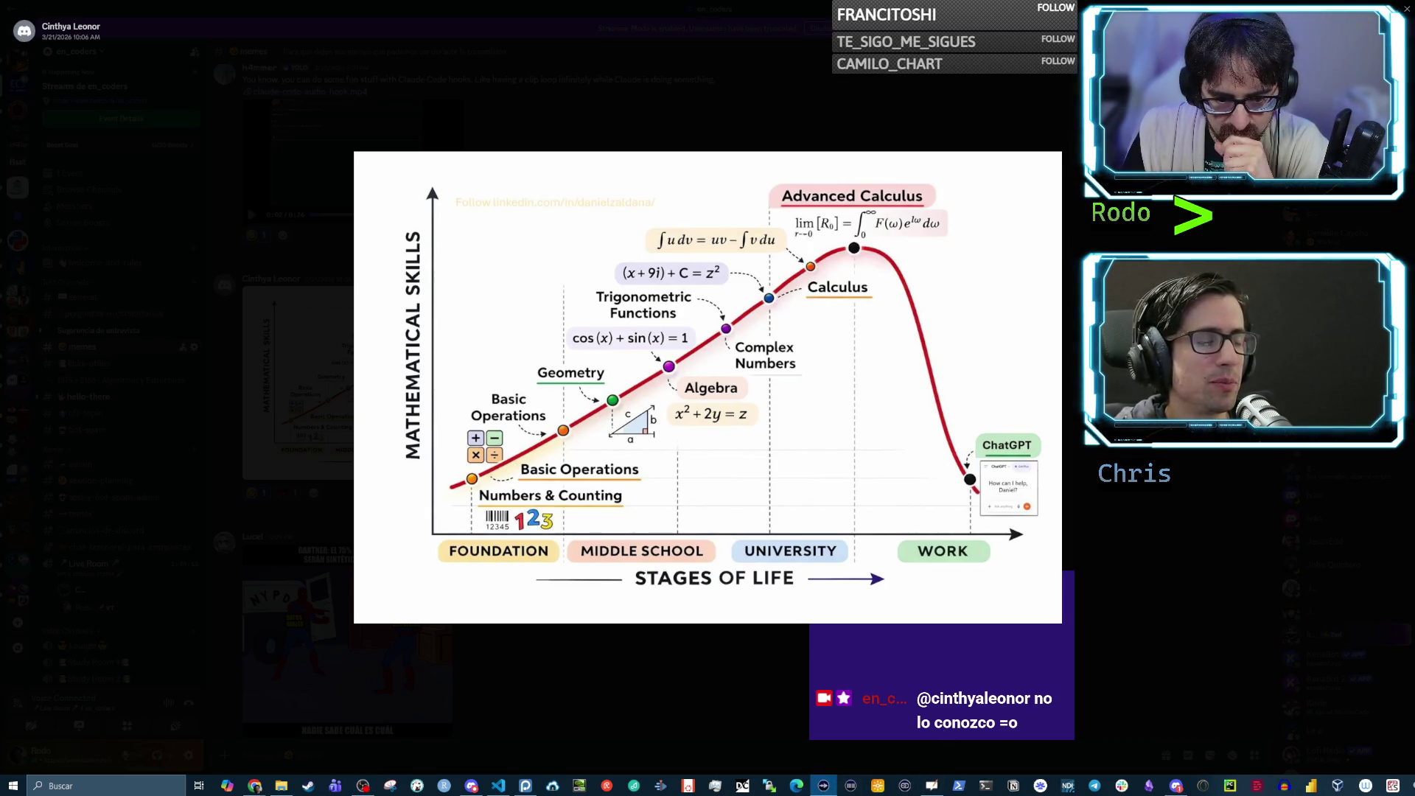
key("alt+Tab")
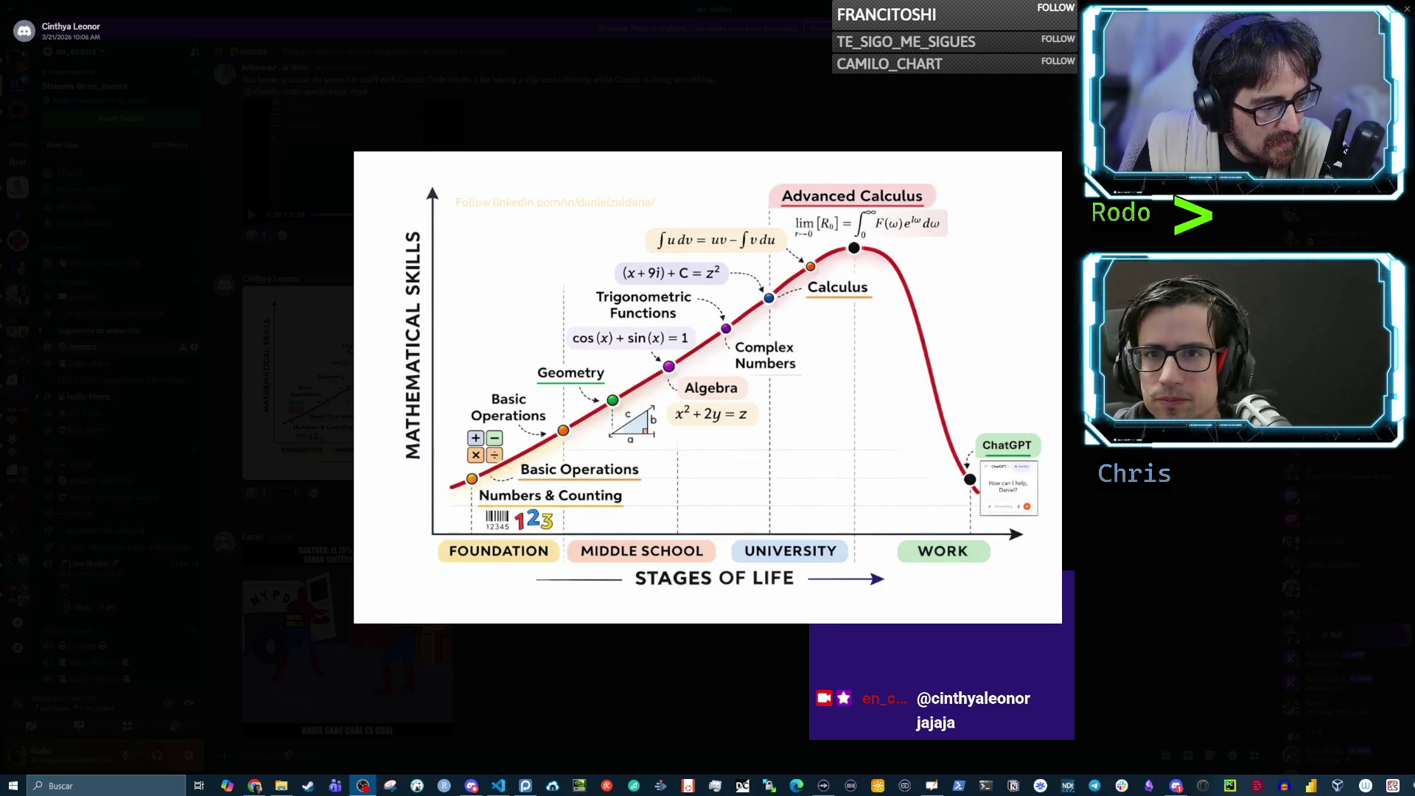
key("Escape")
scroll(867, 480, "down", 3)
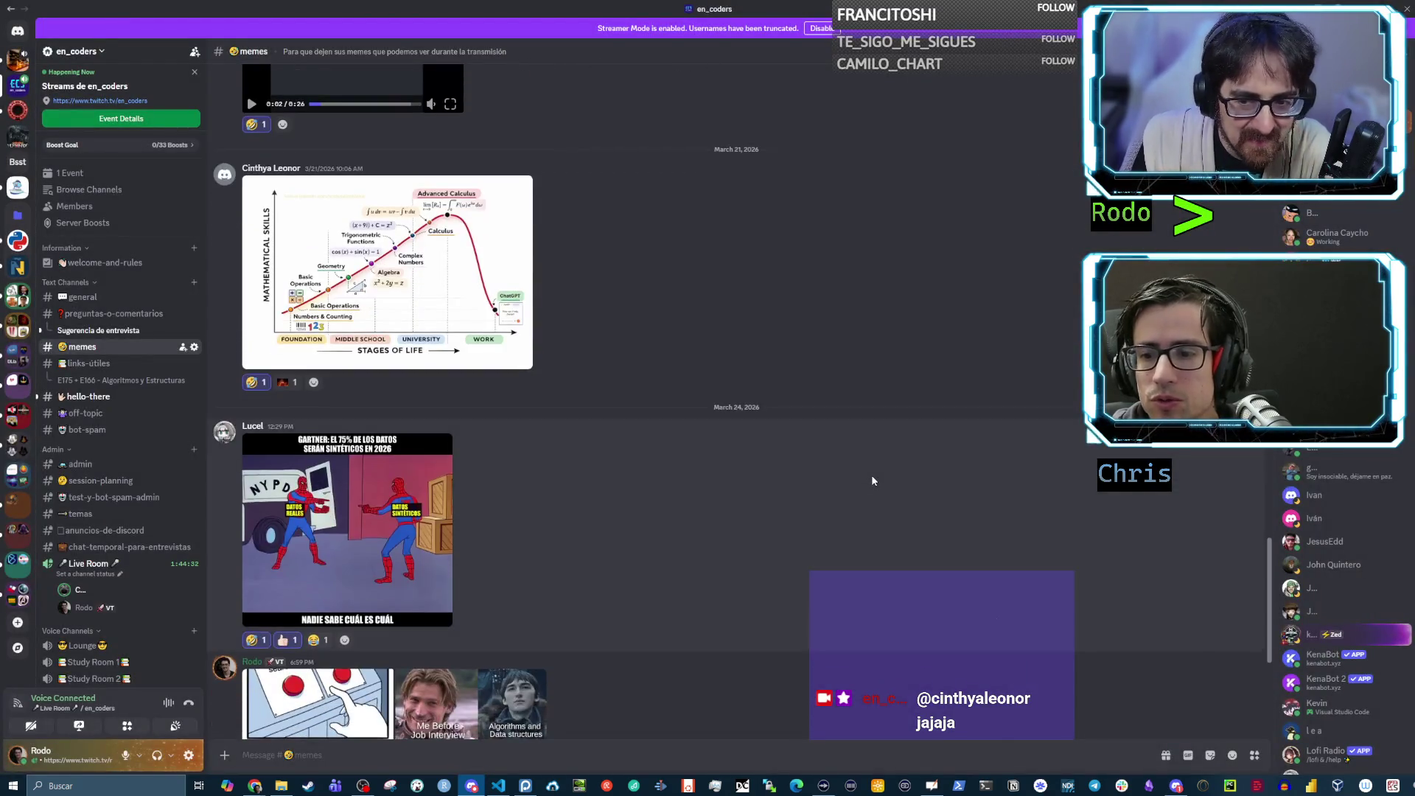
View the Spider-Man synthetic data meme enlarged
scroll(874, 479, "down", 5)
scroll(876, 477, "up", 4)
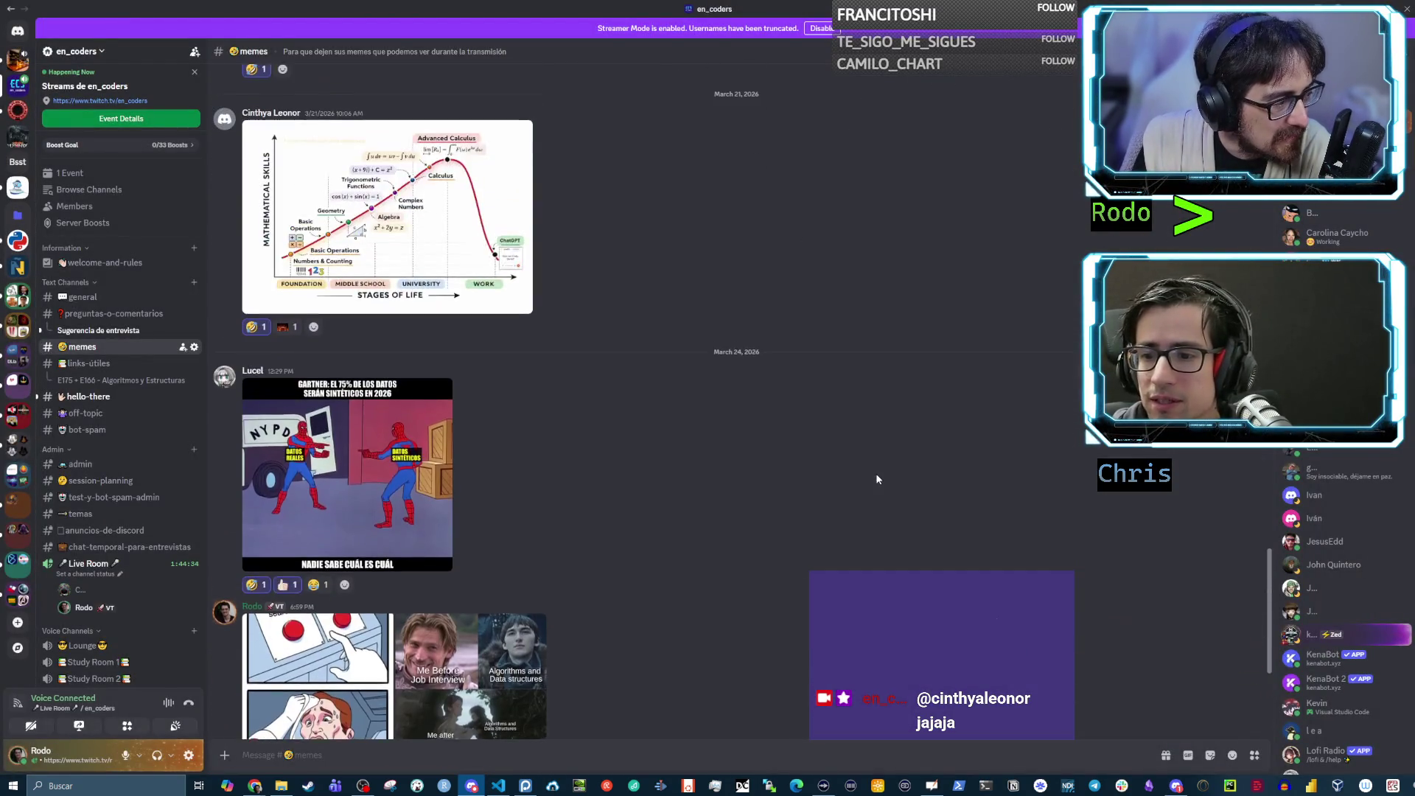
scroll(876, 479, "down", 3)
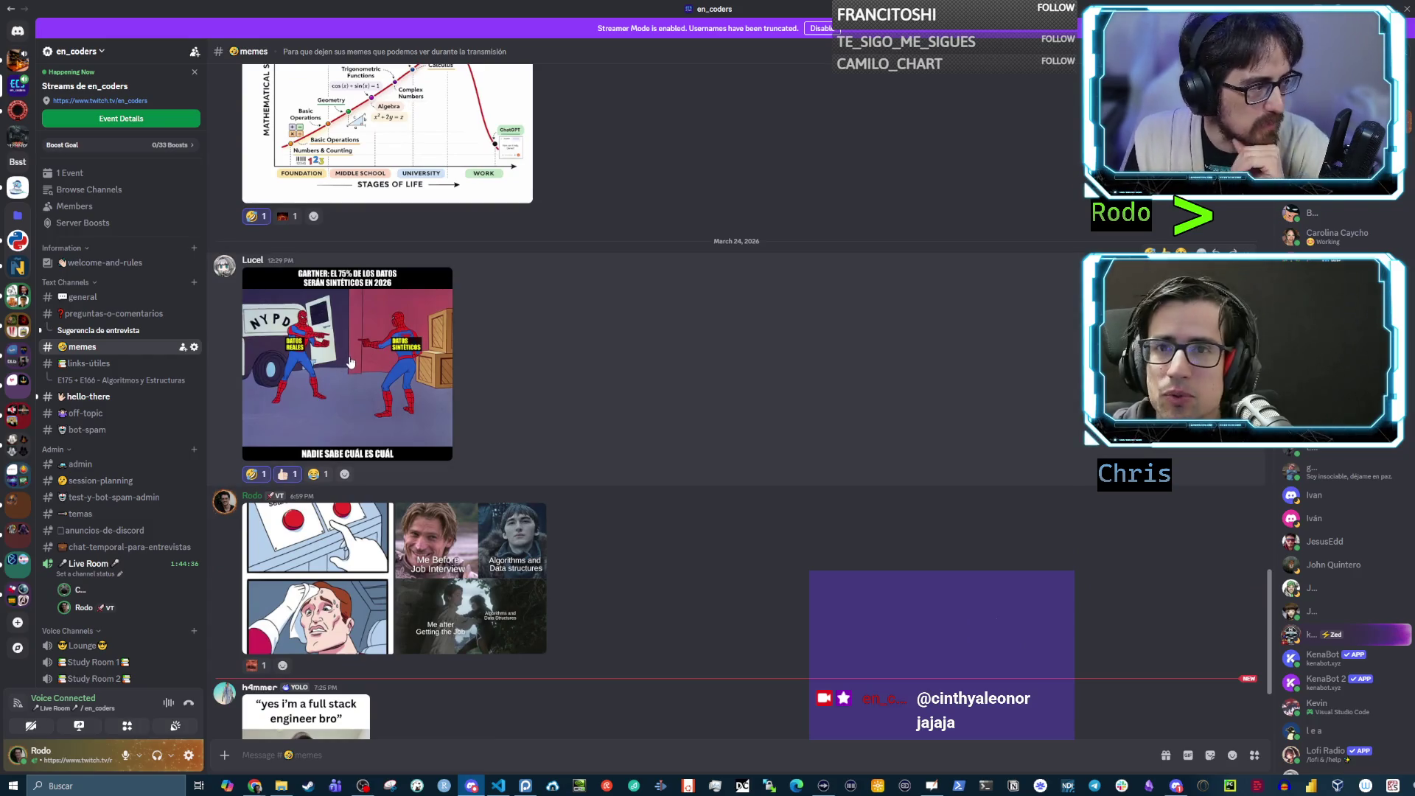
left_click(350, 362)
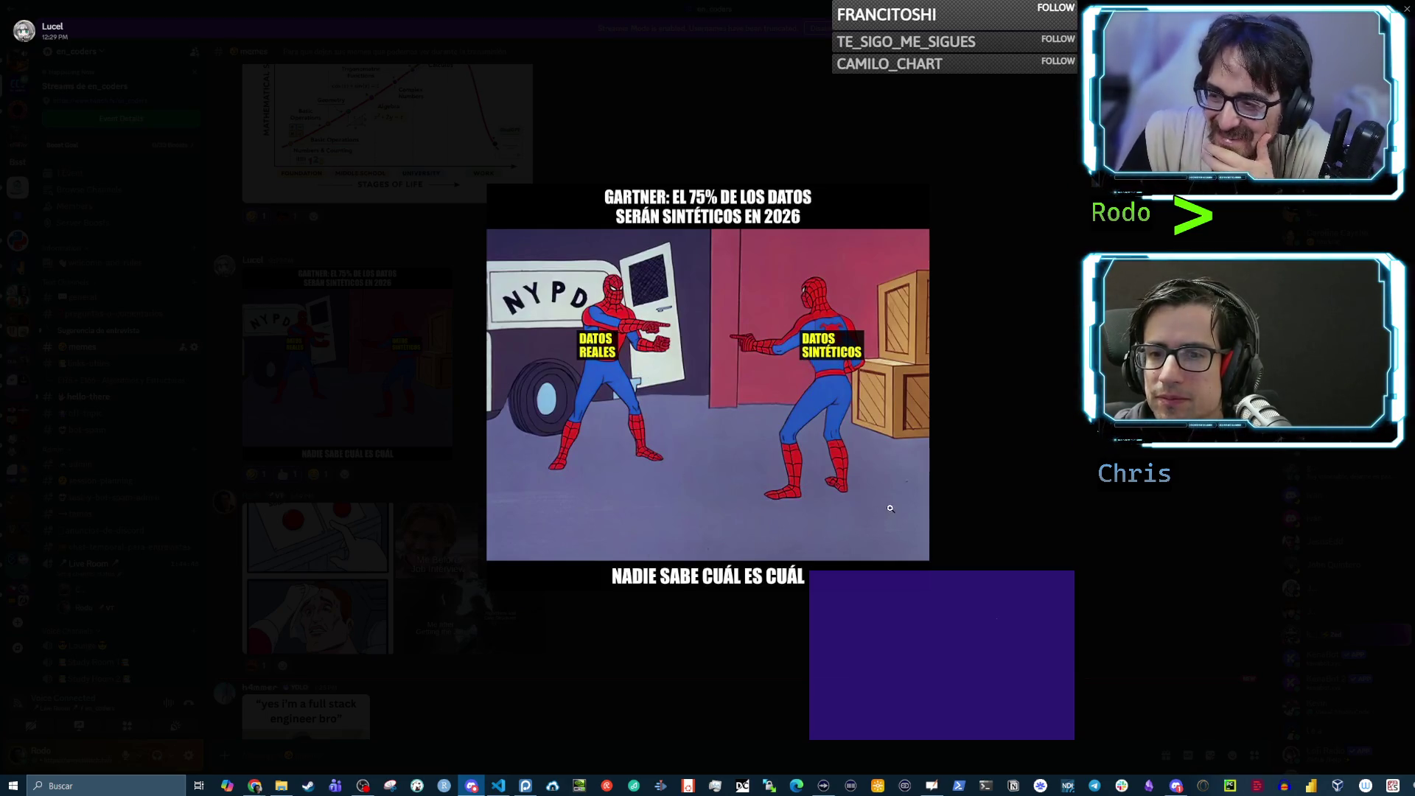
left_click(1011, 477)
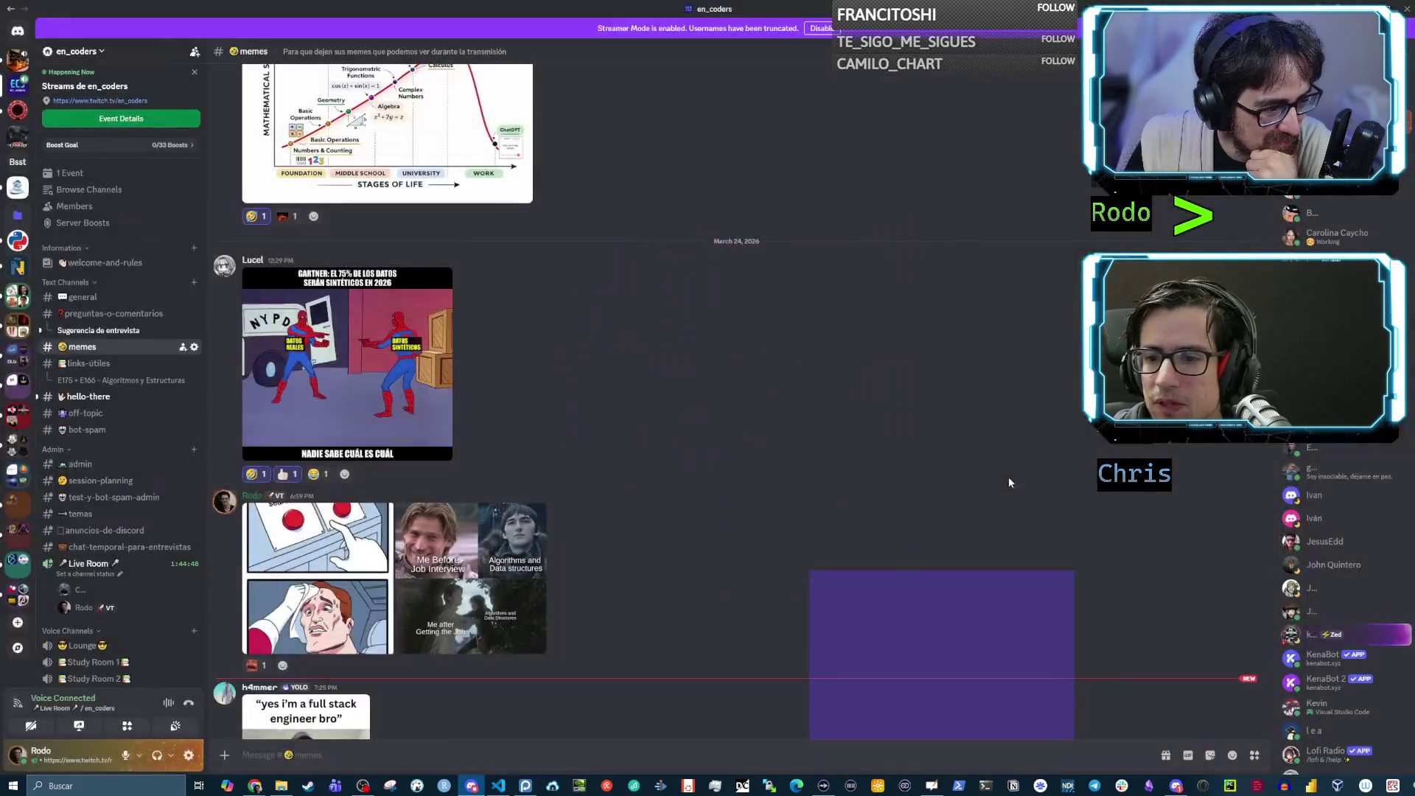
Scroll down and view the 'full stack engineer bro' meme enlarged
scroll(934, 453, "down", 3)
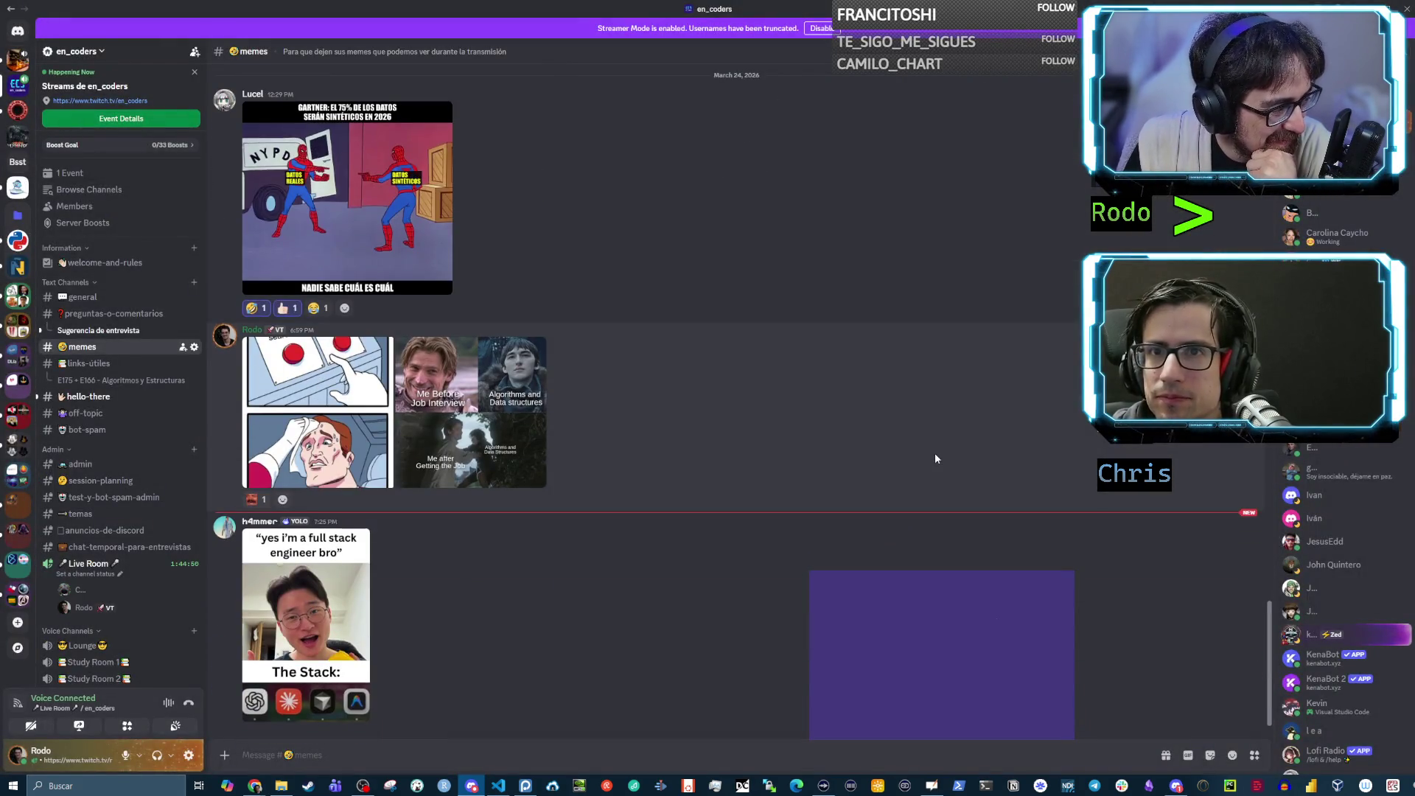
left_click(339, 573)
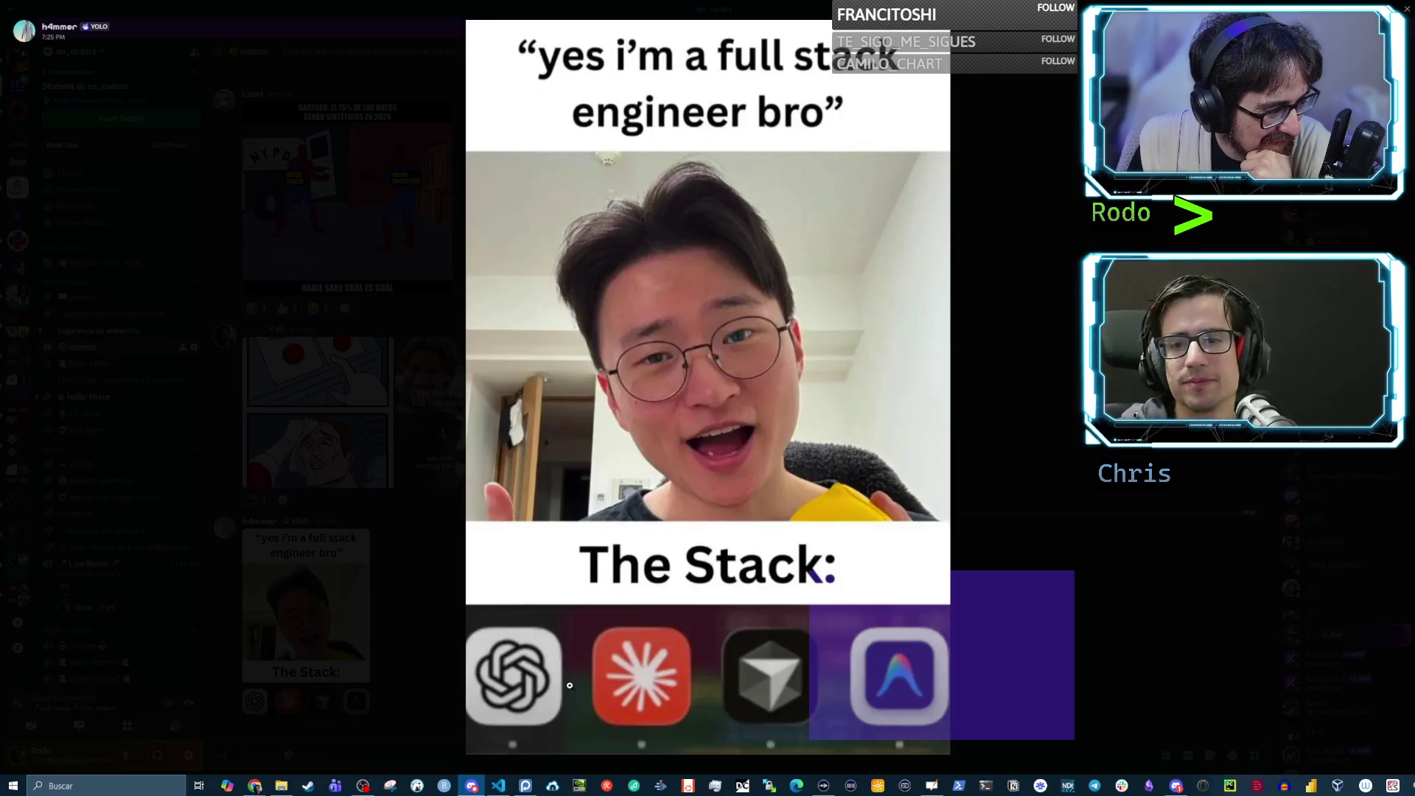
left_click(1090, 602)
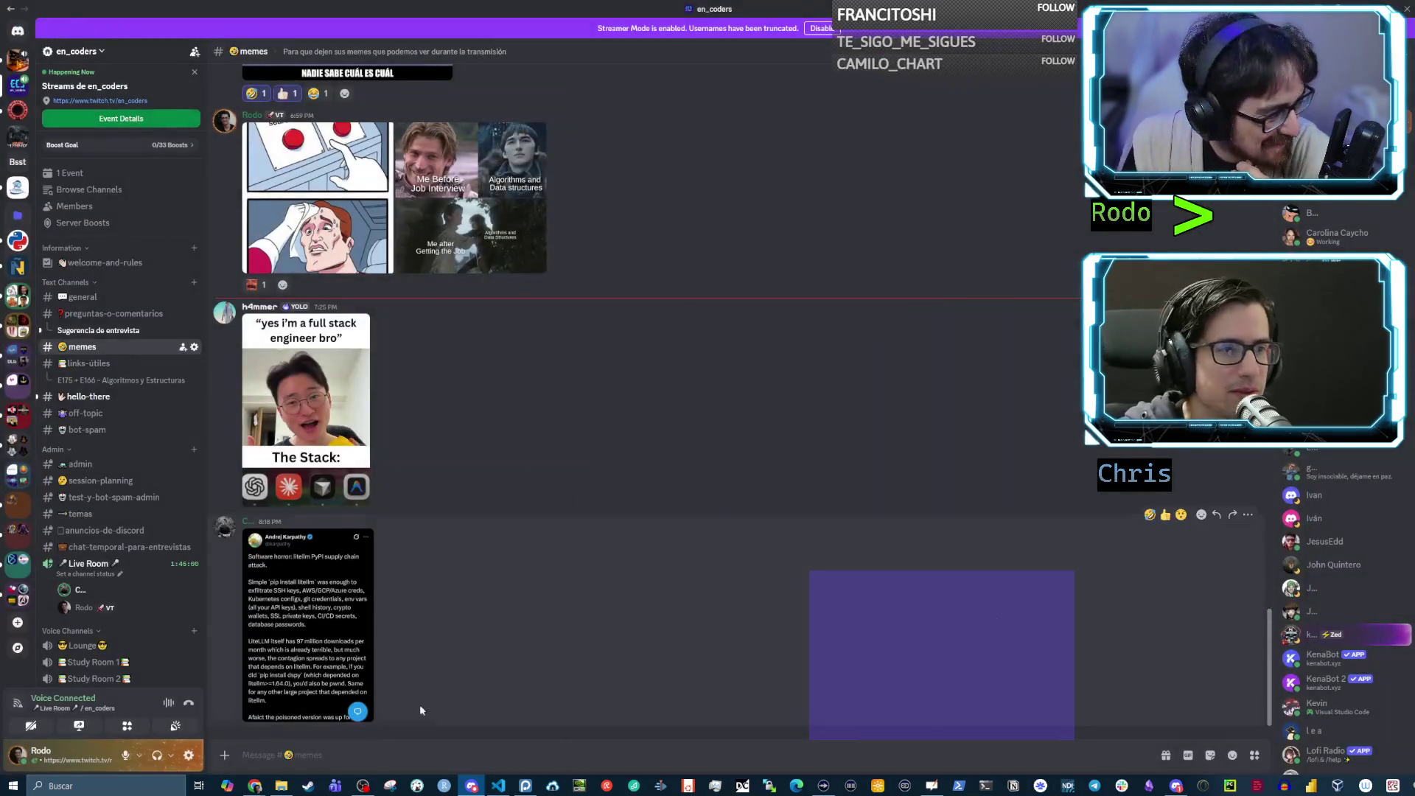
Read the enlarged litellm supply chain tweet and 'Maths skill vs stage of life' chart, then scroll up
left_click(365, 663)
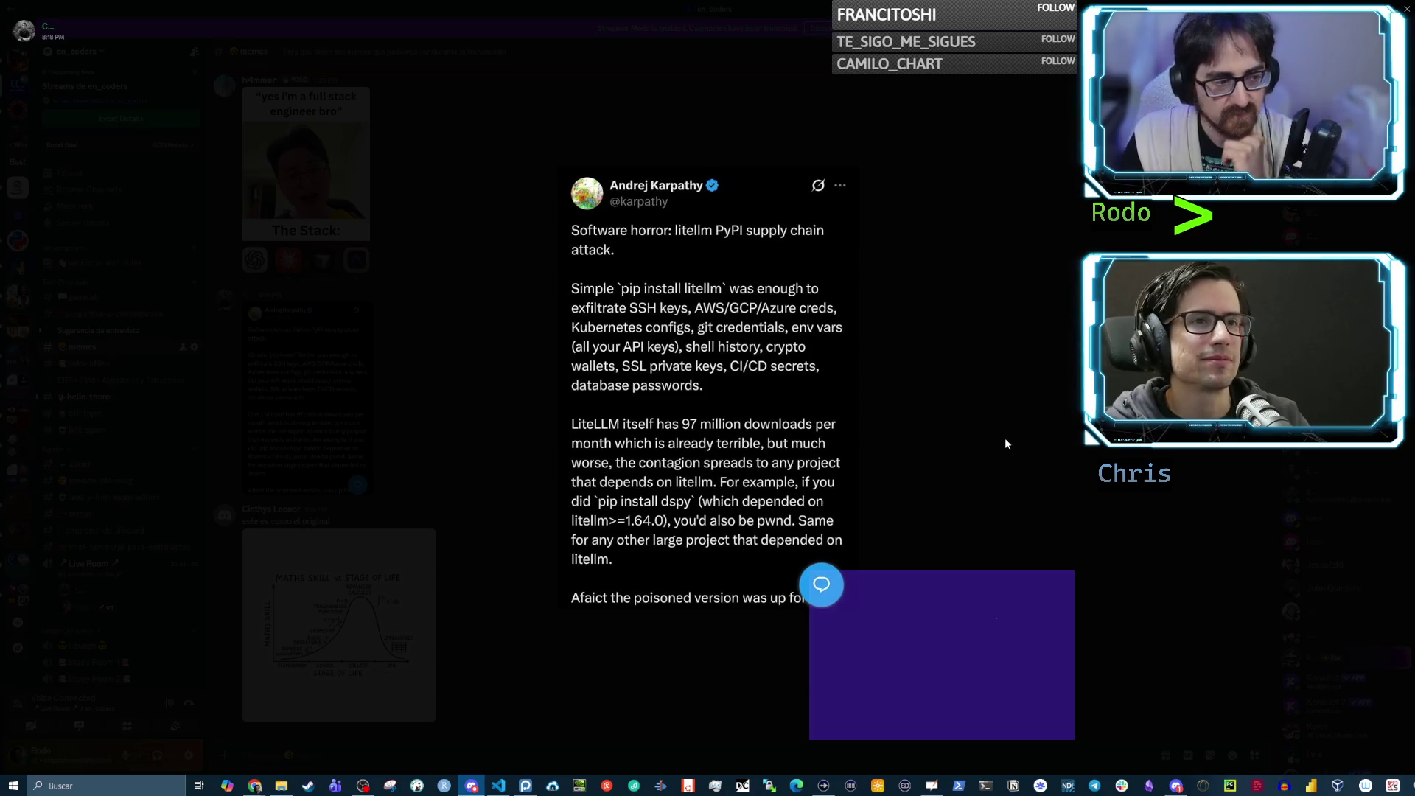
left_click(958, 480)
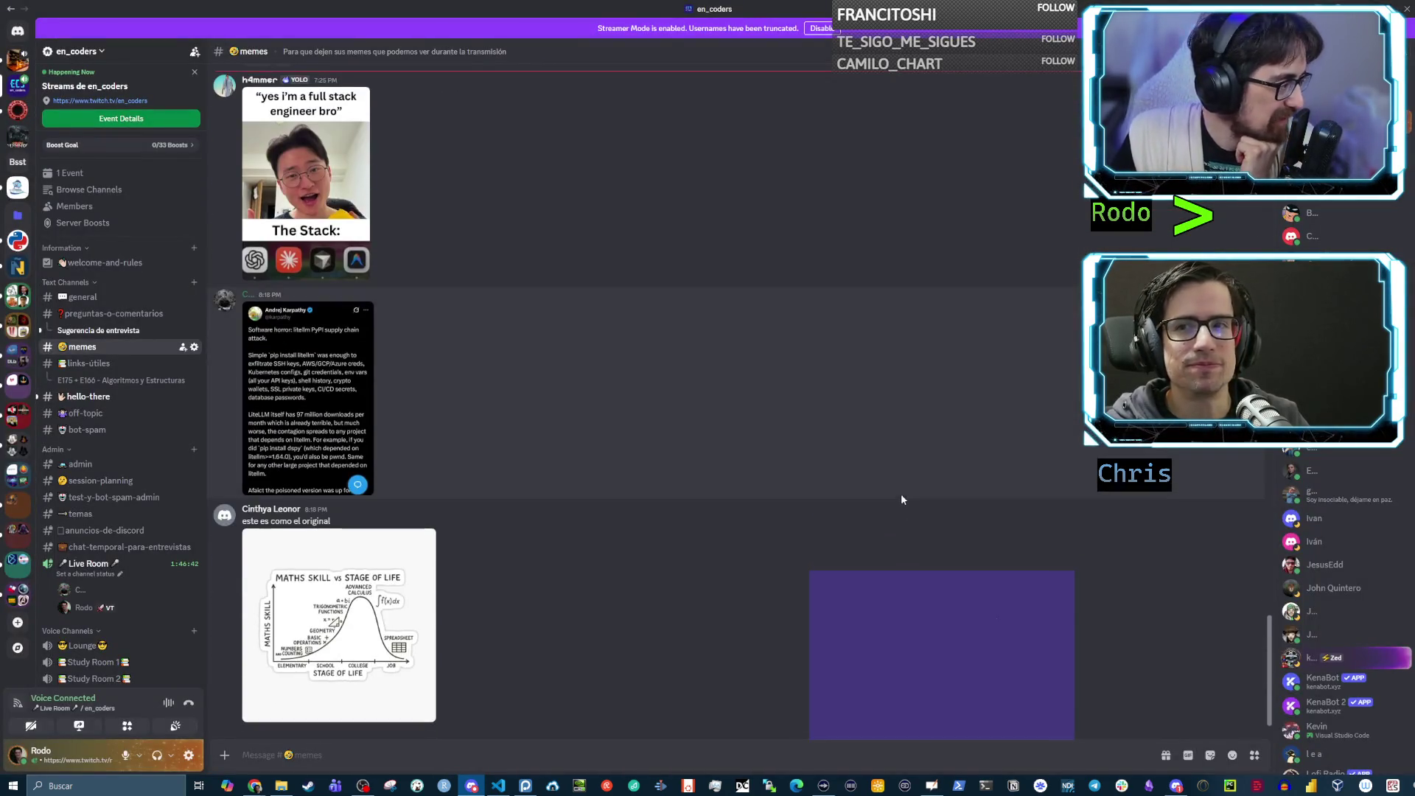
left_click(363, 637)
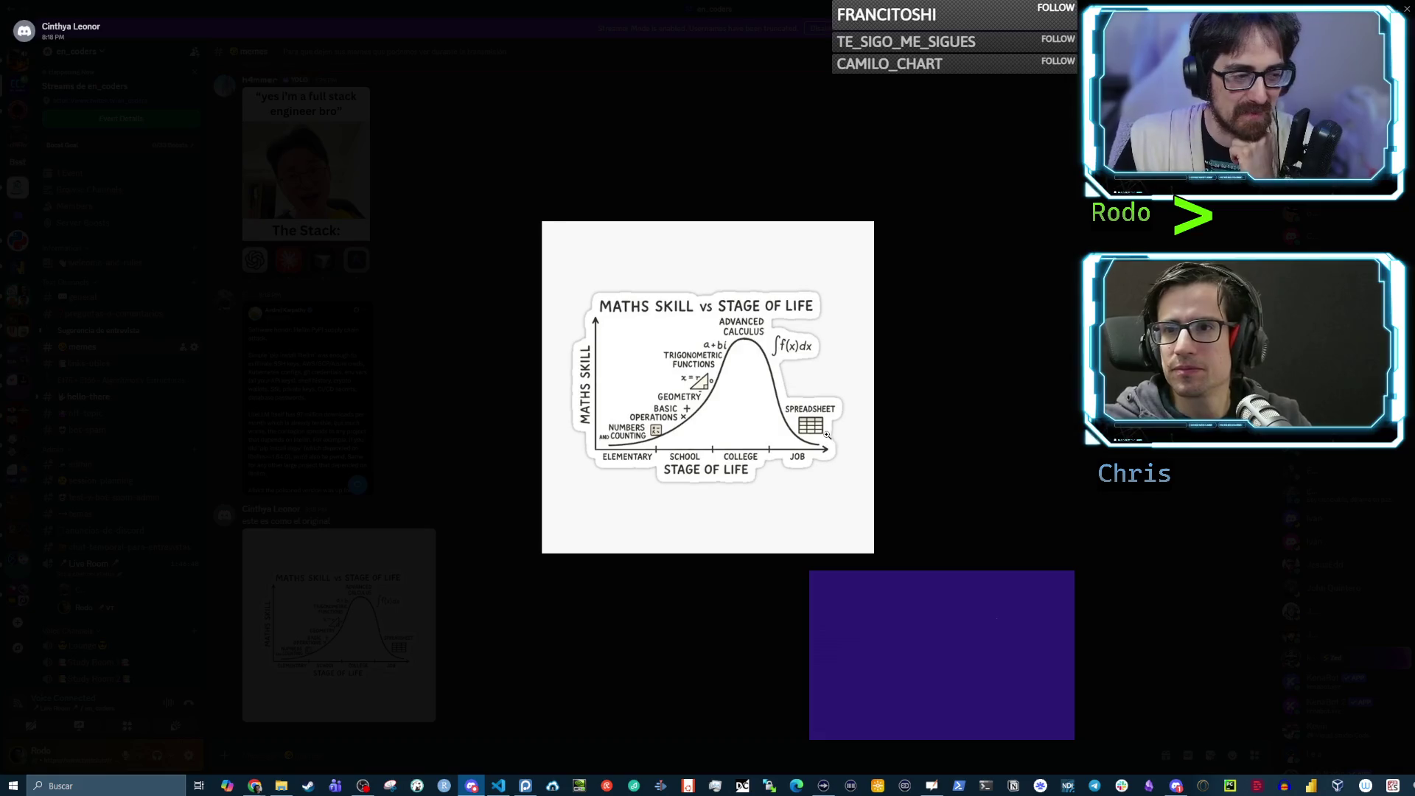
left_click(928, 433)
scroll(766, 465, "up", 5)
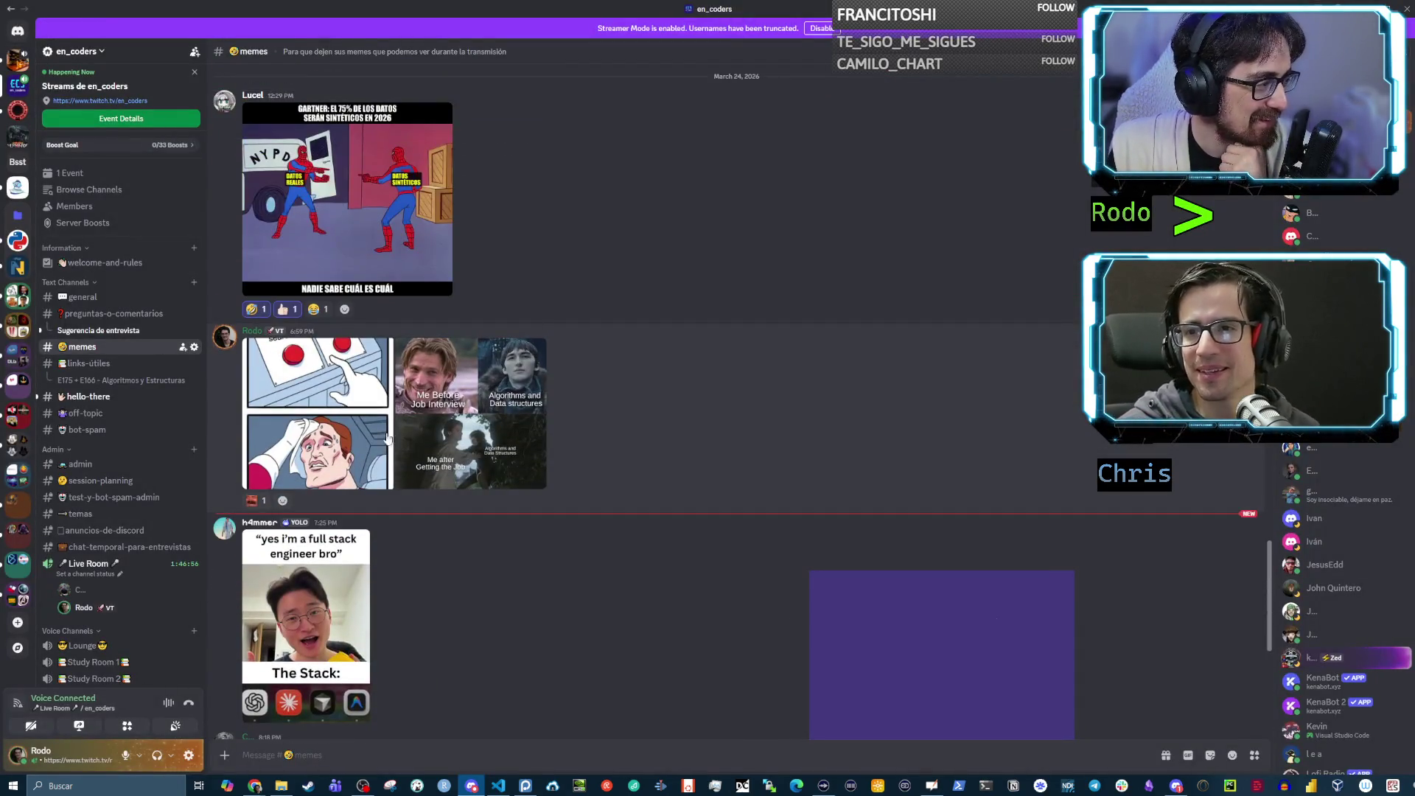
View the Breadth-first vs Depth-first buttons meme and the Game of Thrones algorithms meme enlarged
left_click(365, 426)
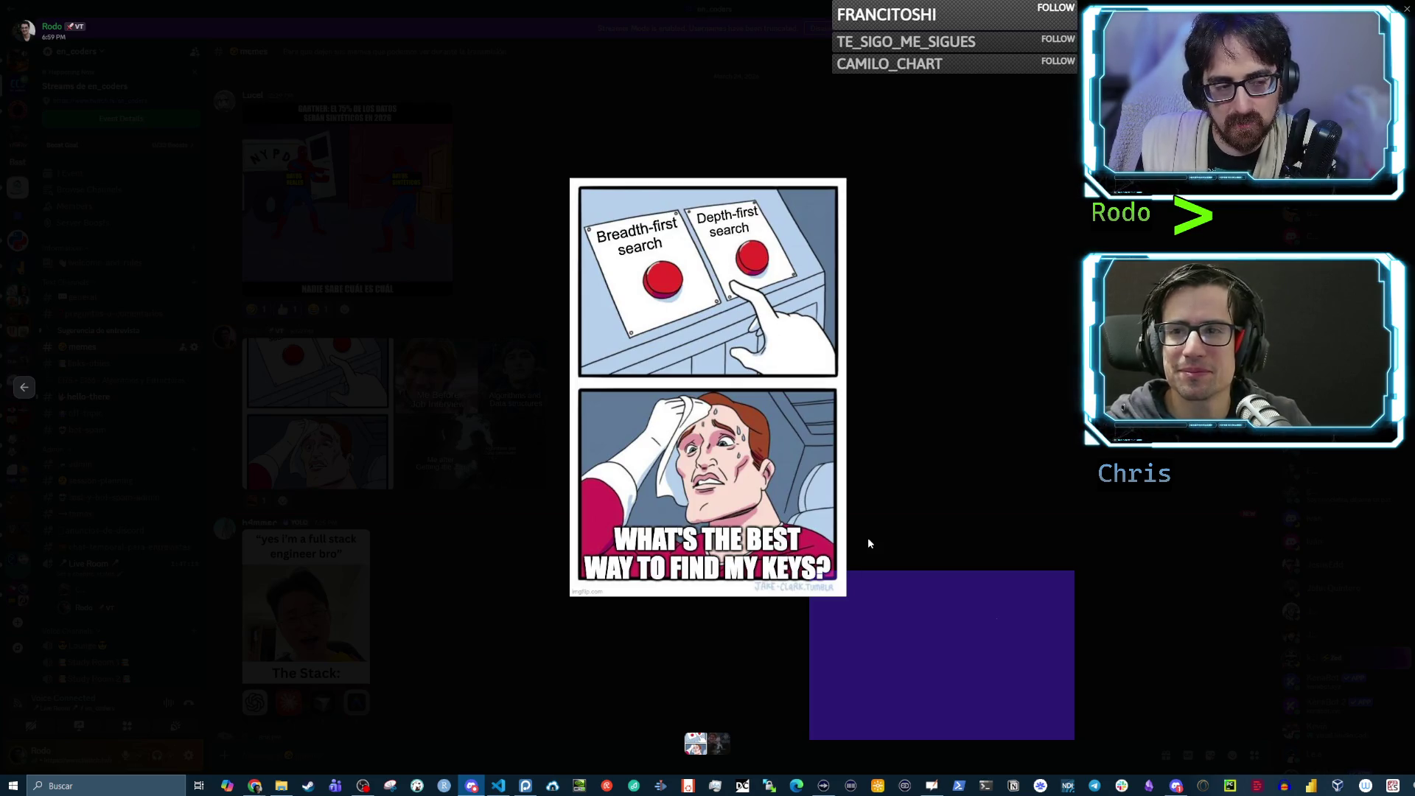
left_click(915, 497)
left_click(499, 394)
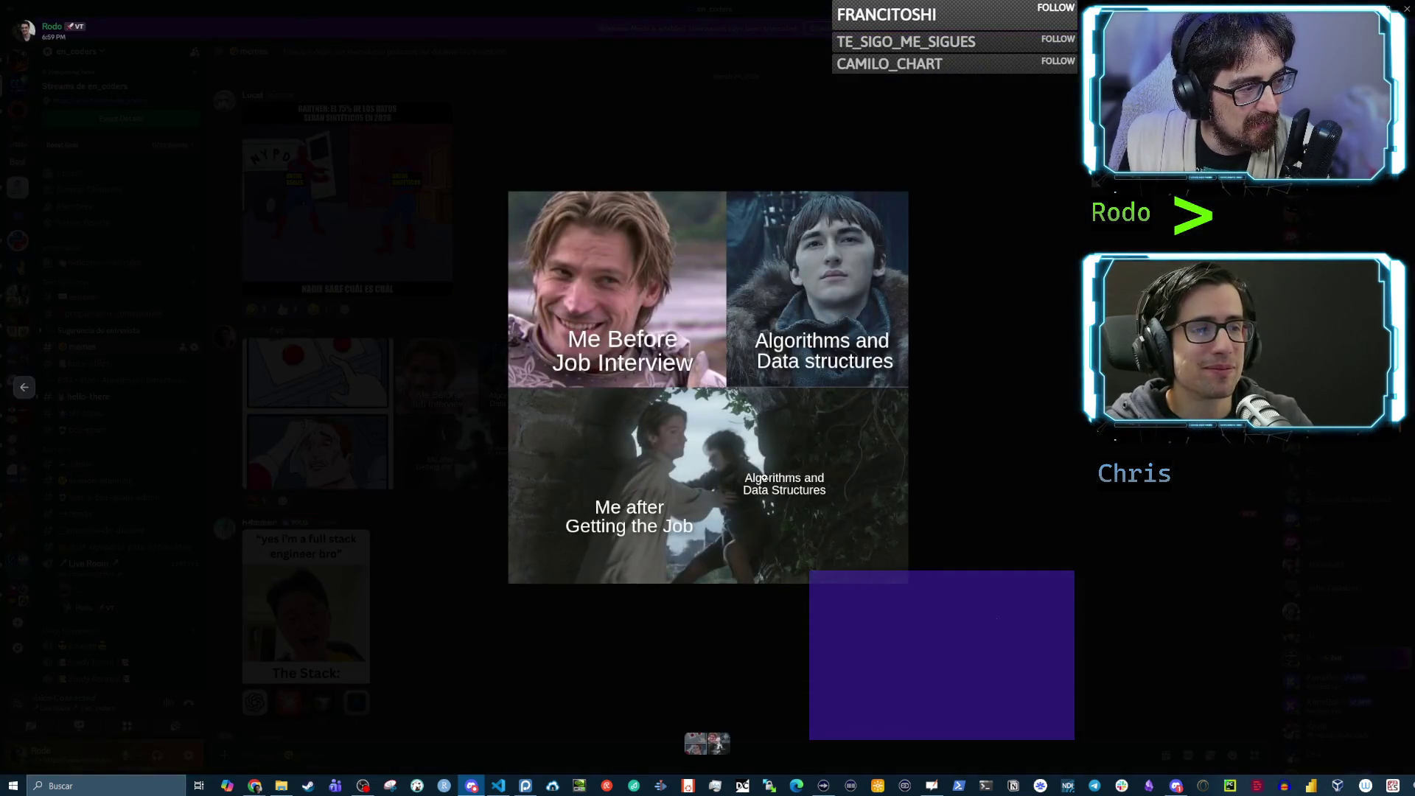
left_click(354, 432)
left_click(355, 432)
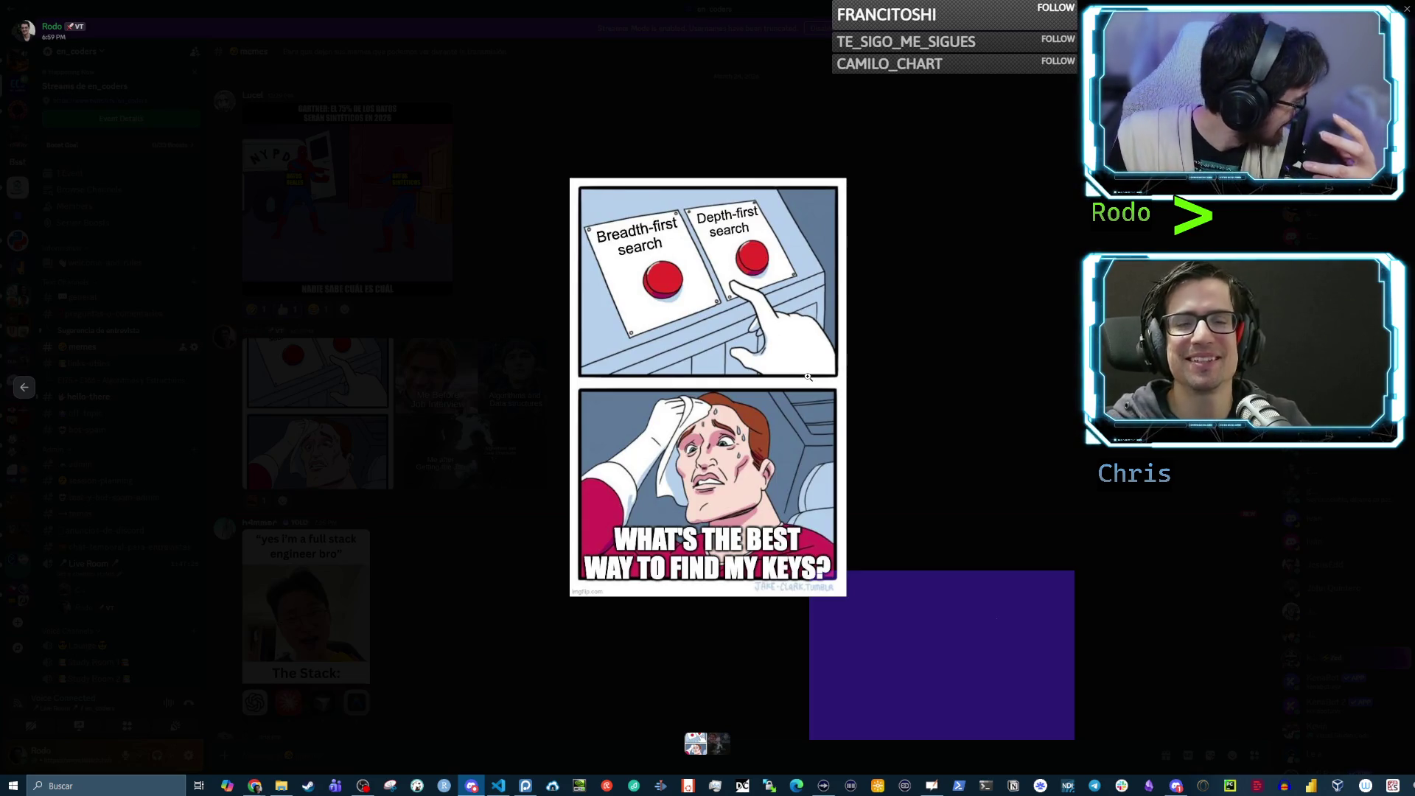
left_click(947, 395)
left_click(509, 390)
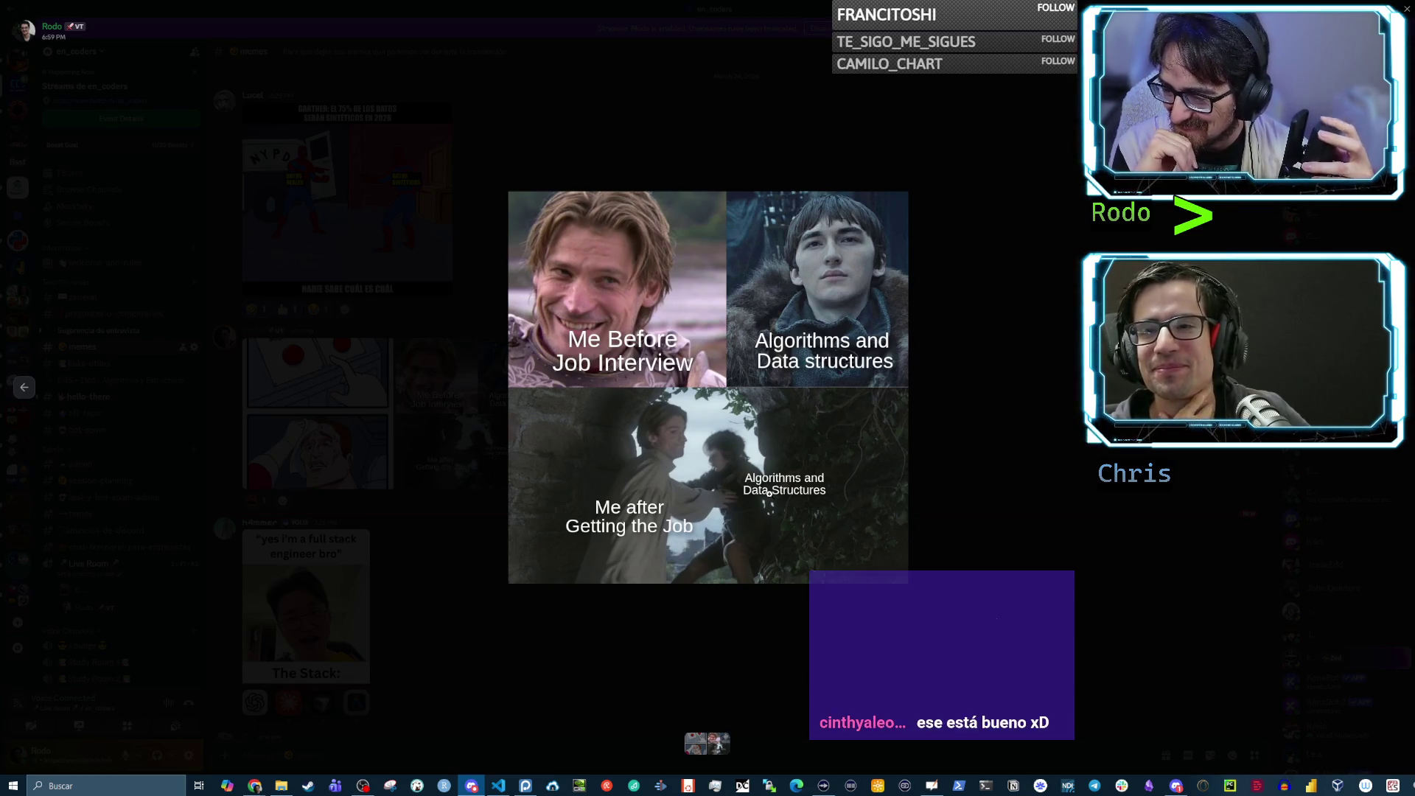
left_click(1059, 493)
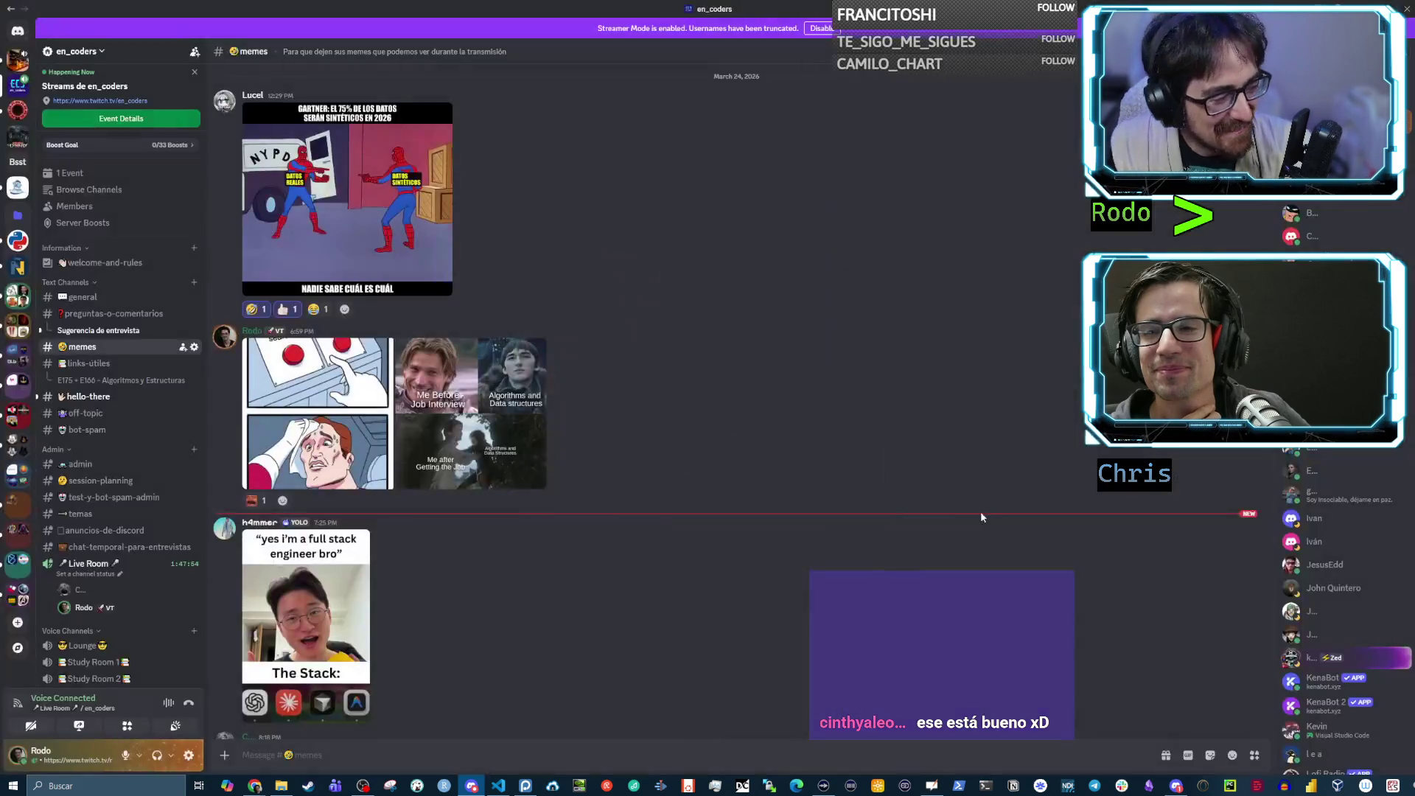
Return to Discord and enlarge the Game of Thrones 'Me Before Job Interview' meme again
scroll(582, 543, "down", 1)
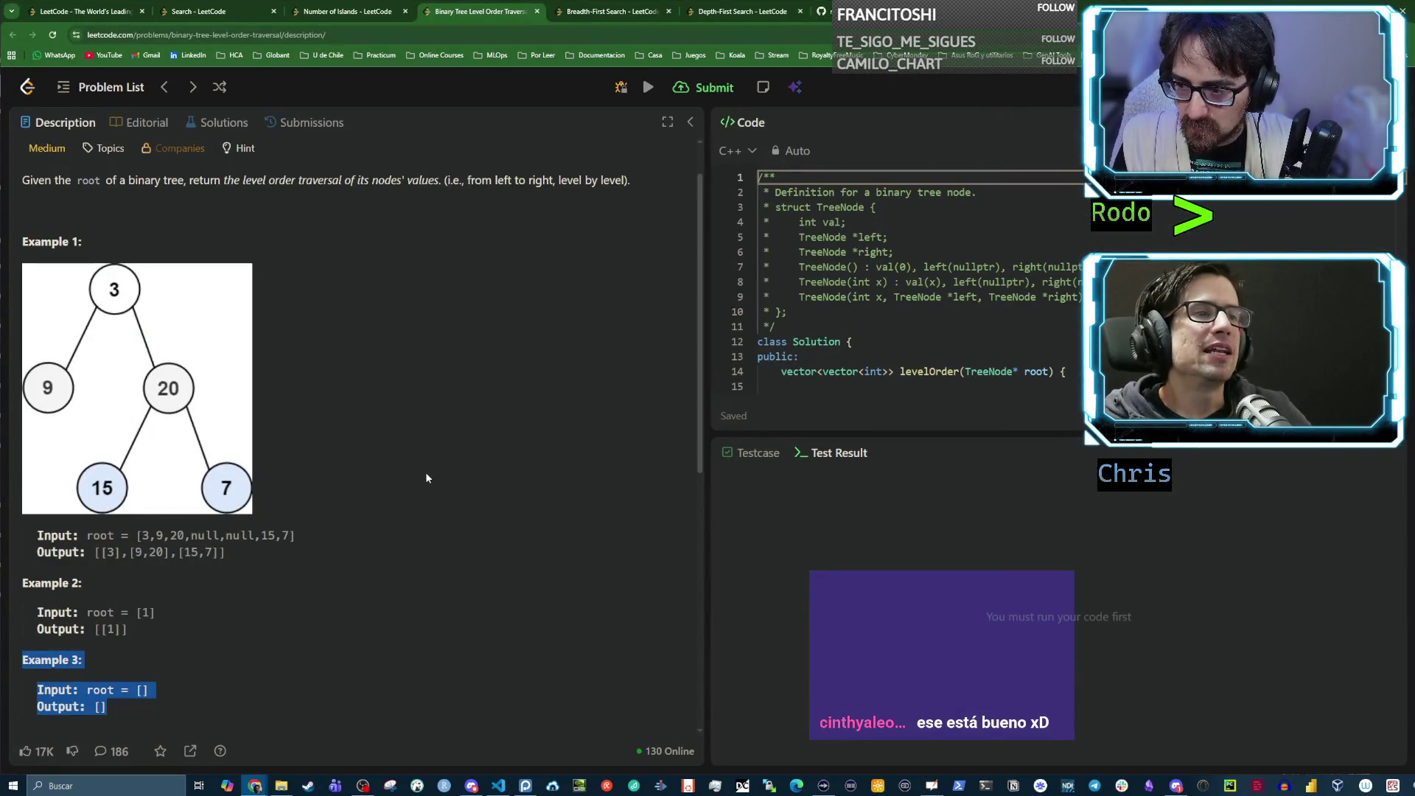
key("alt+Tab")
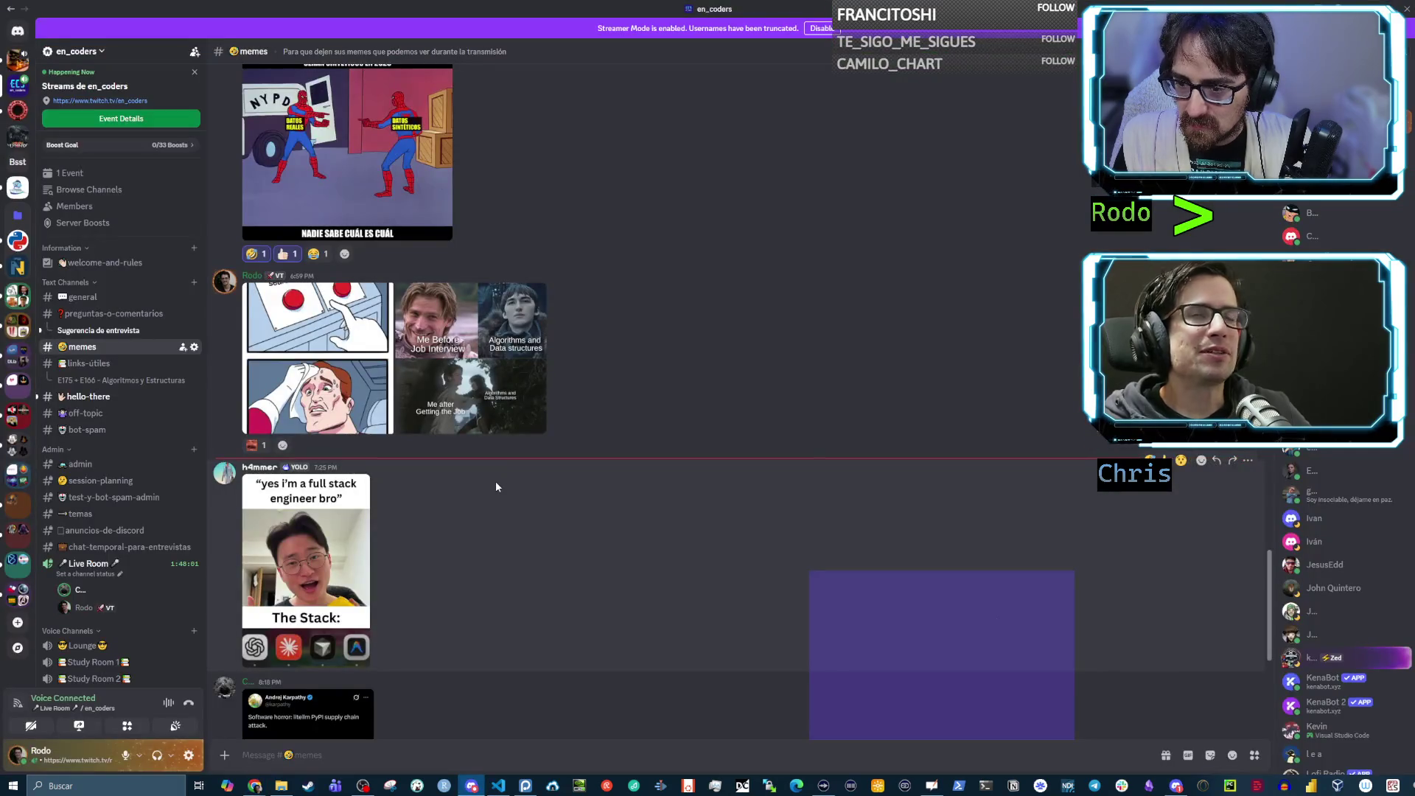
left_click(479, 377)
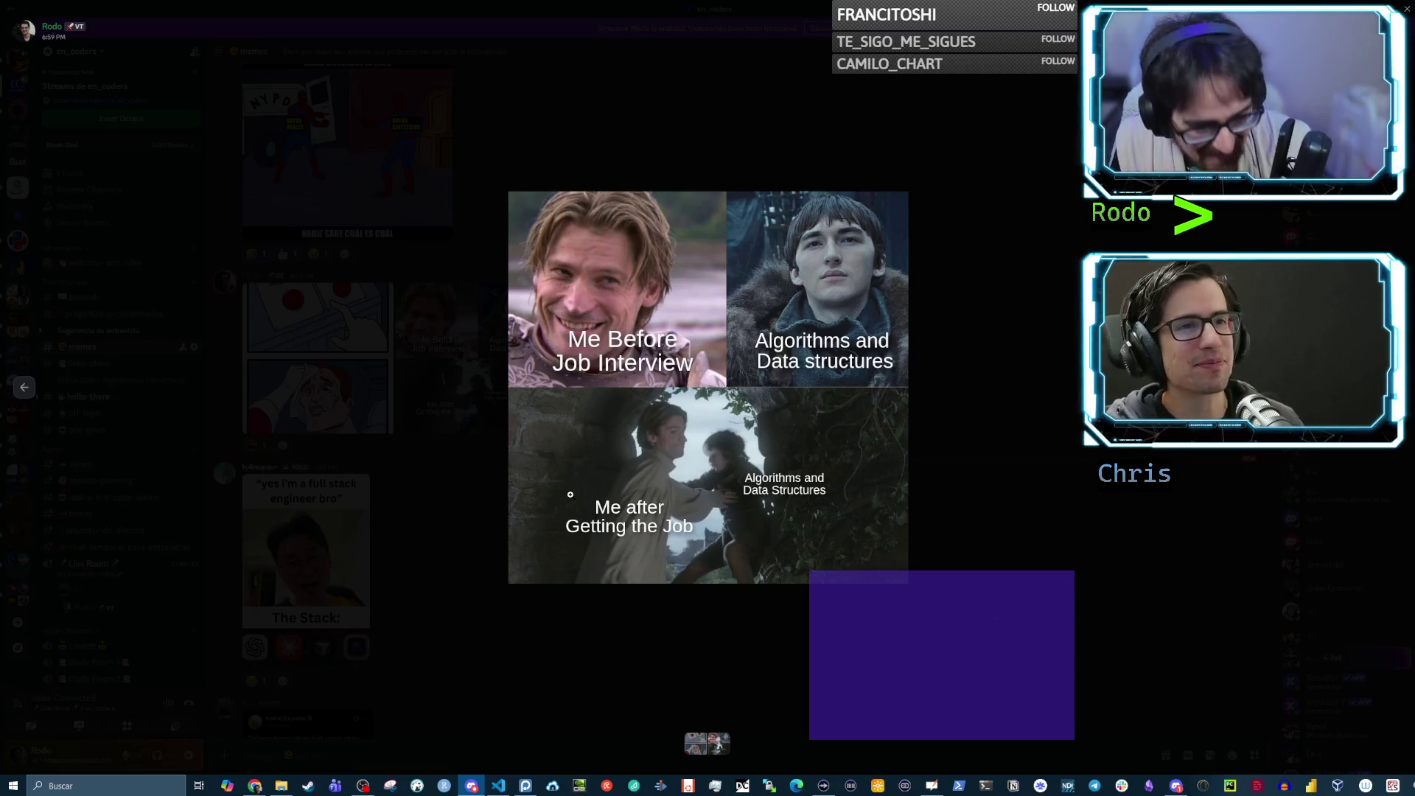
Search 'chess animated mage classic' in a new Chrome tab and open the Battle Chess video's link options
key("alt+Tab")
key("ctrl+t")
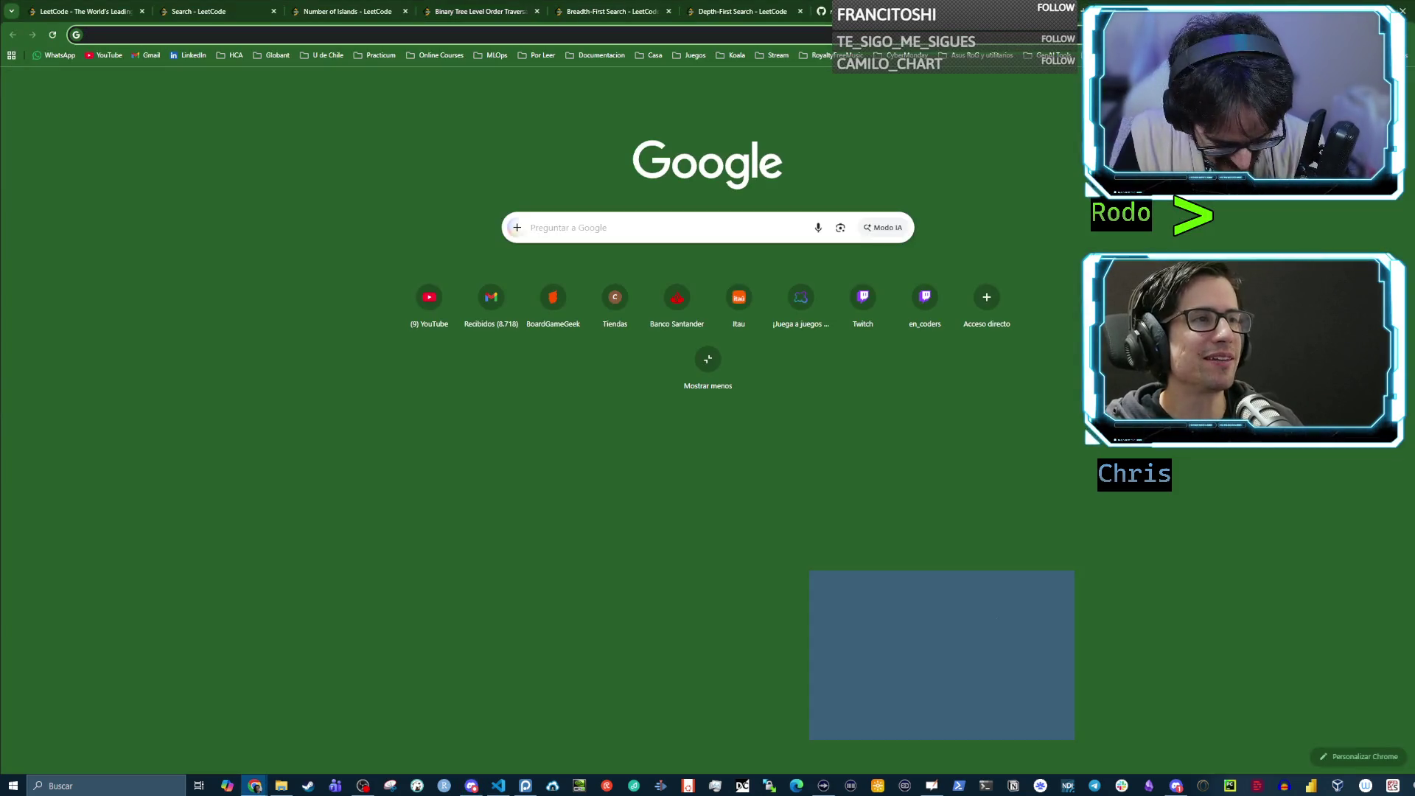
type("chess animated ")
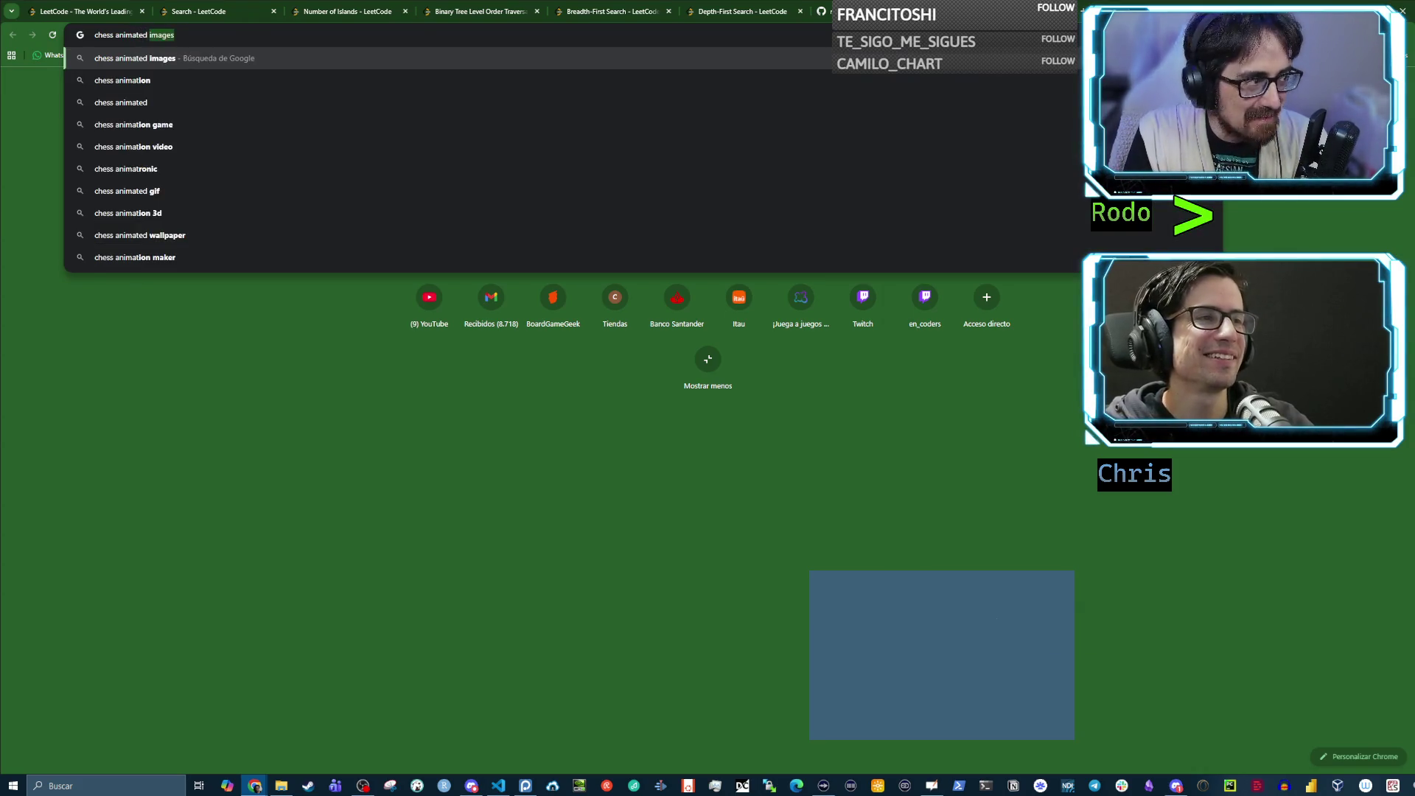
type("mag")
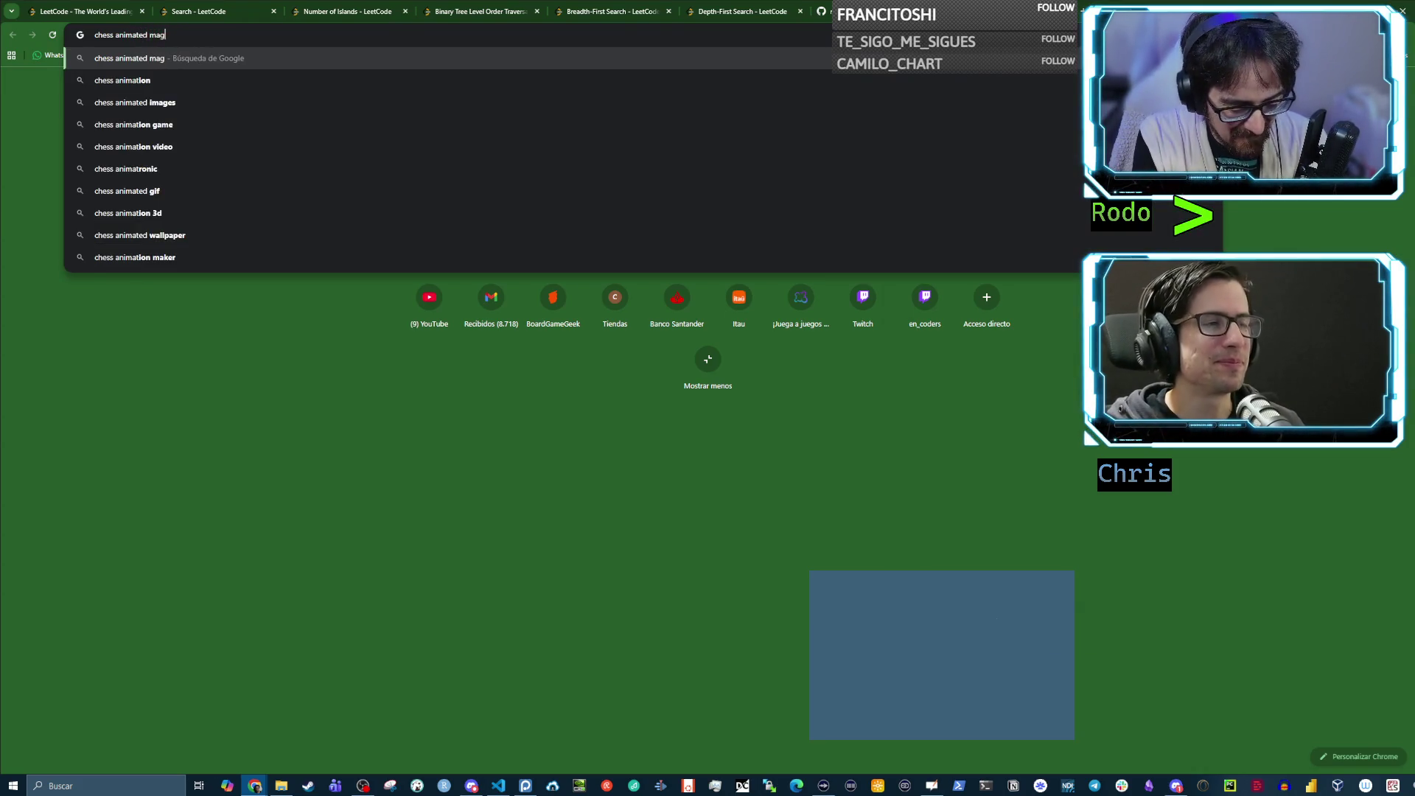
type("e classic")
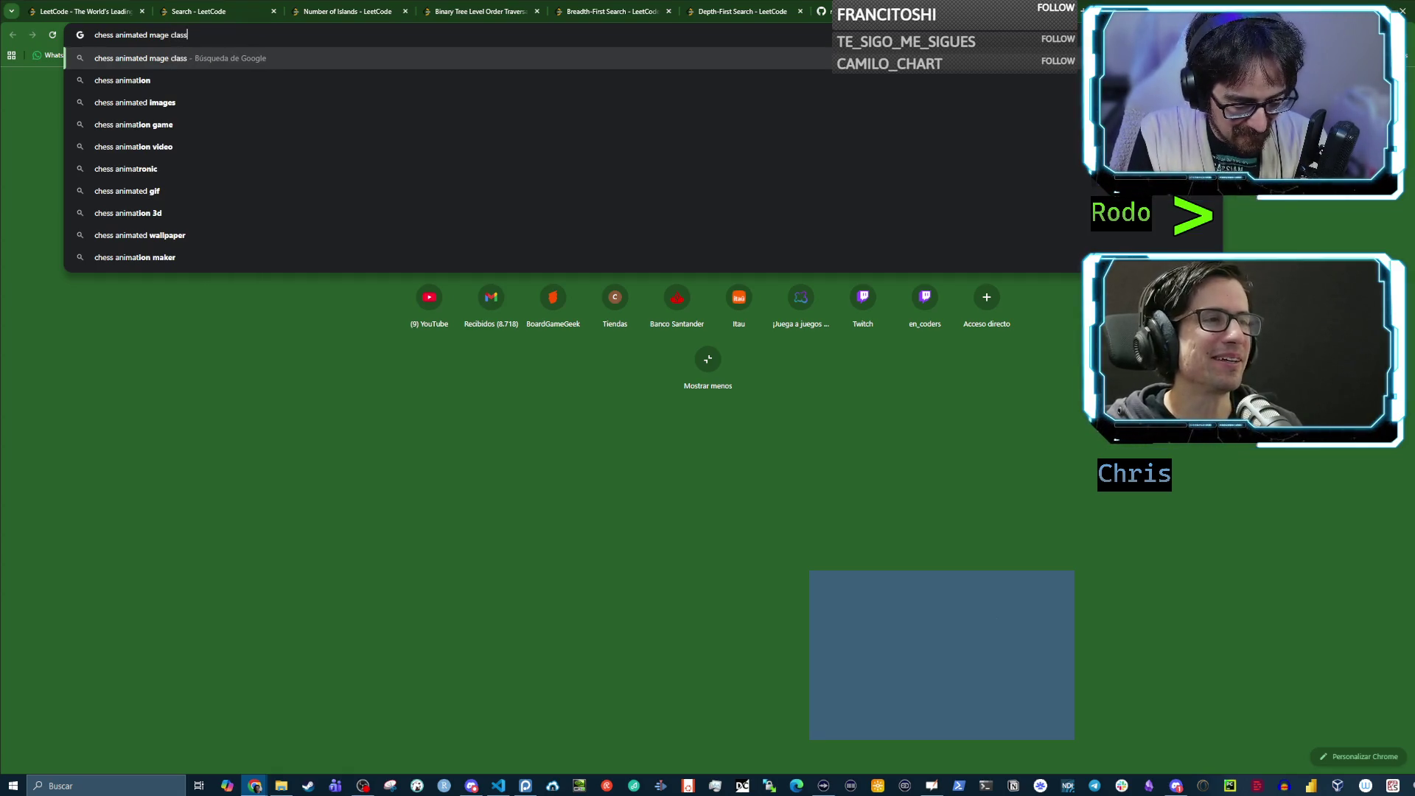
key("Return")
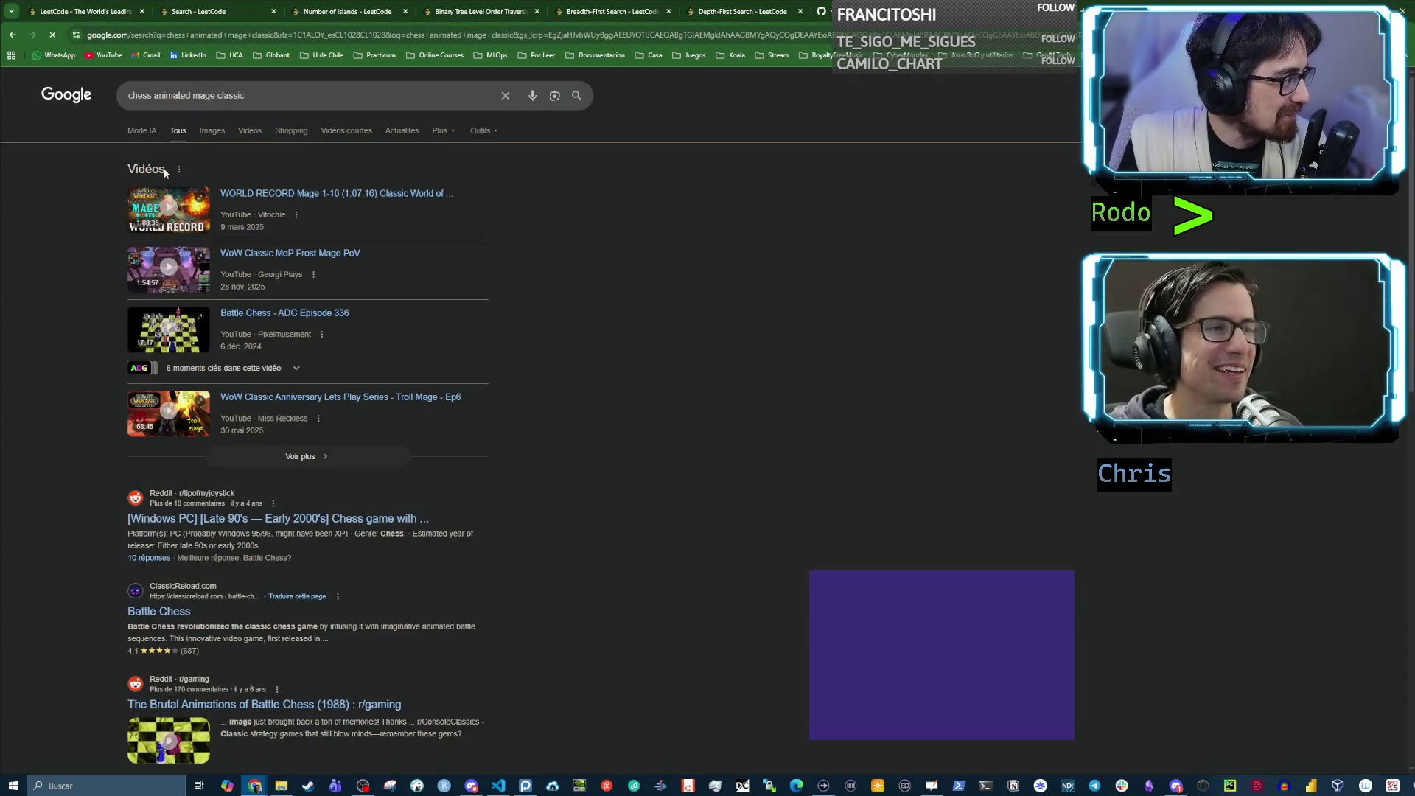
right_click(303, 319)
Open the Battle Chess ADG Episode 336 video in a new window, muting and skipping the ad
left_click(431, 394)
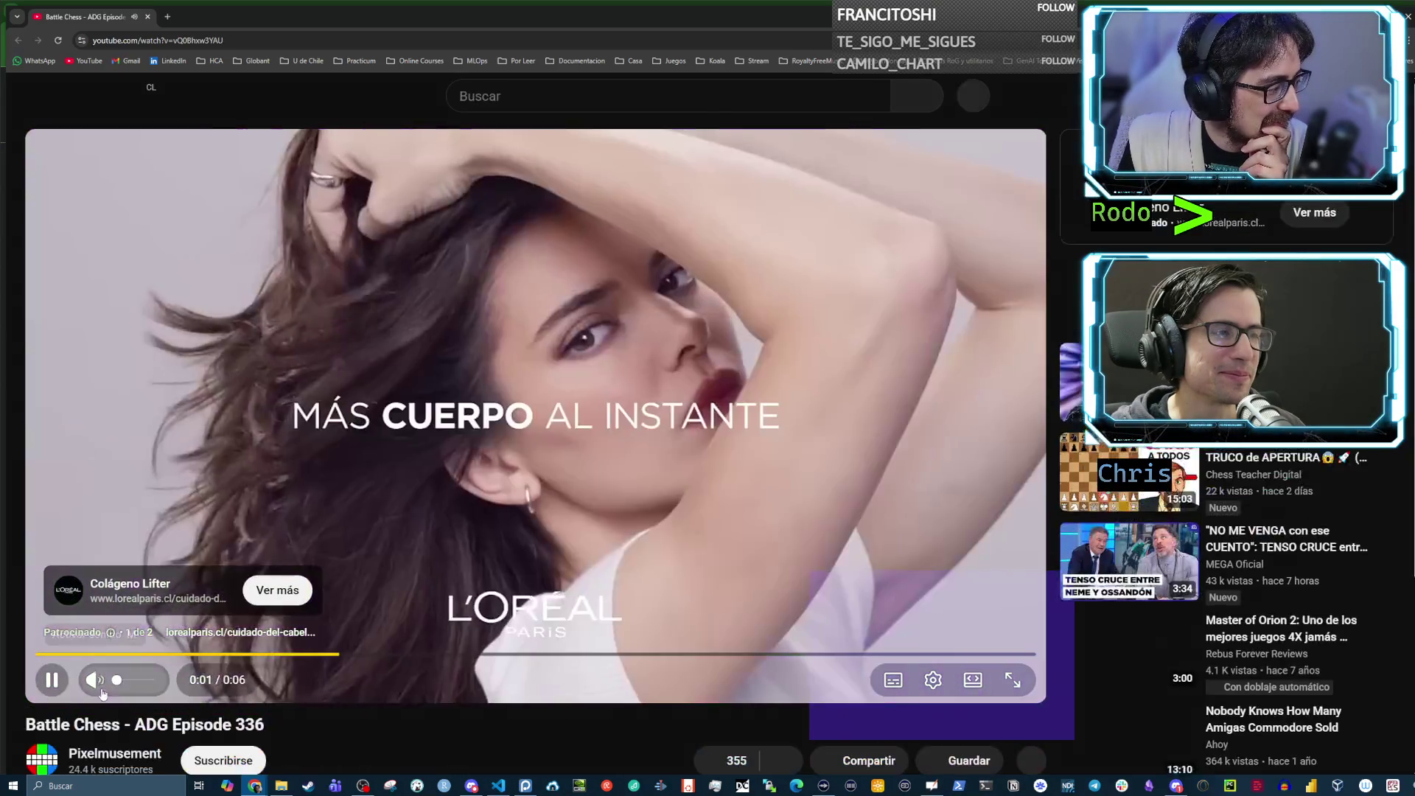
left_click(95, 679)
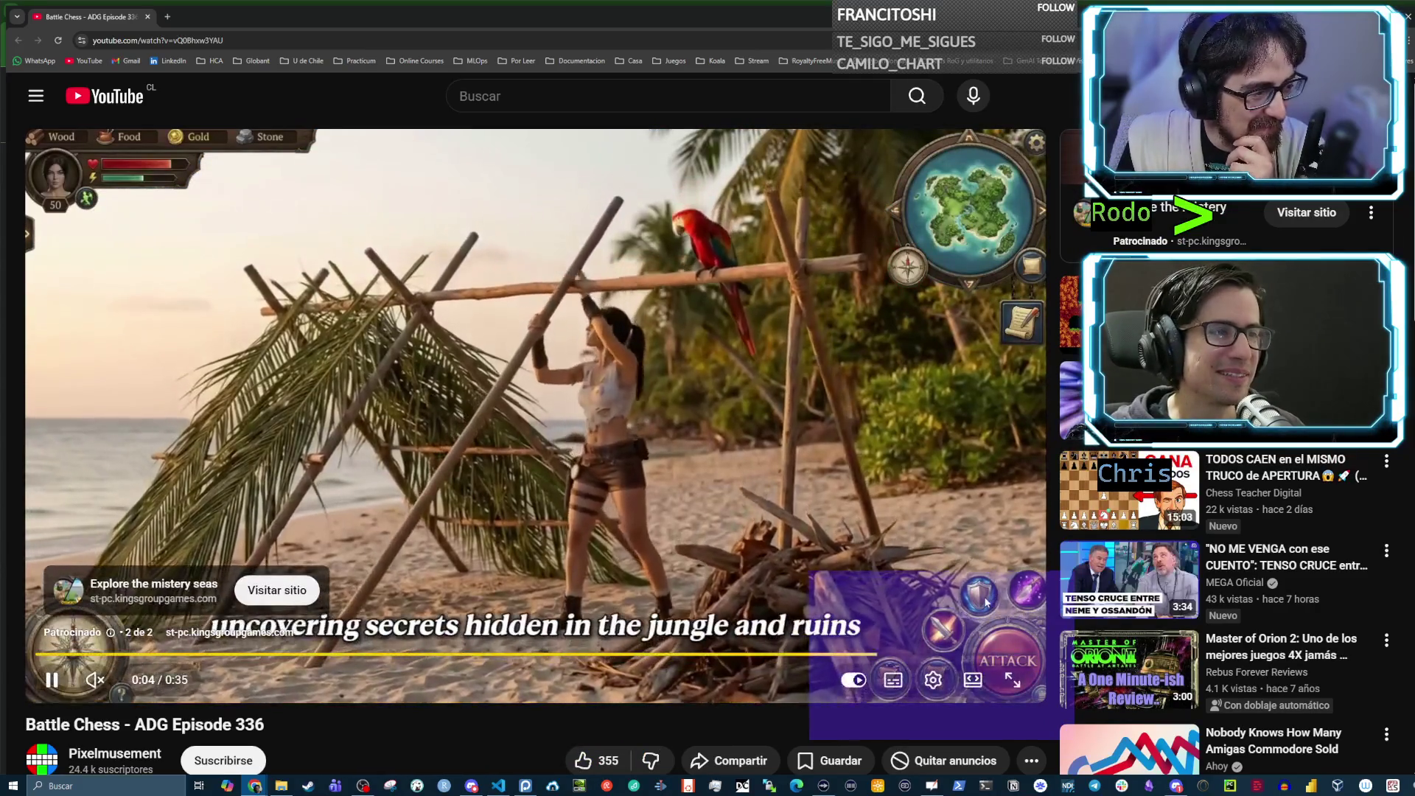
left_click(991, 606)
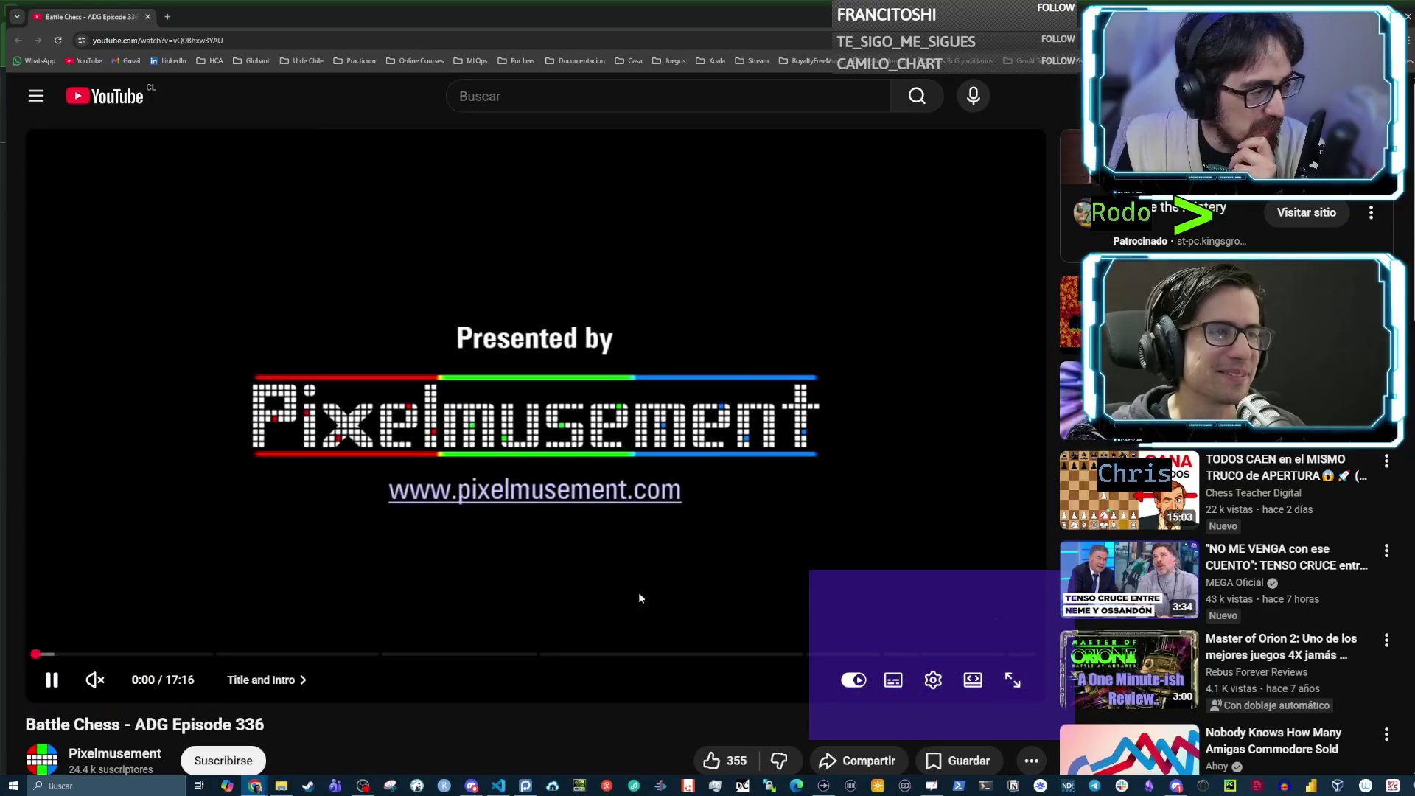
Jump the gameplay to about 2:13, mute it, then return to the Google results
left_click(140, 655)
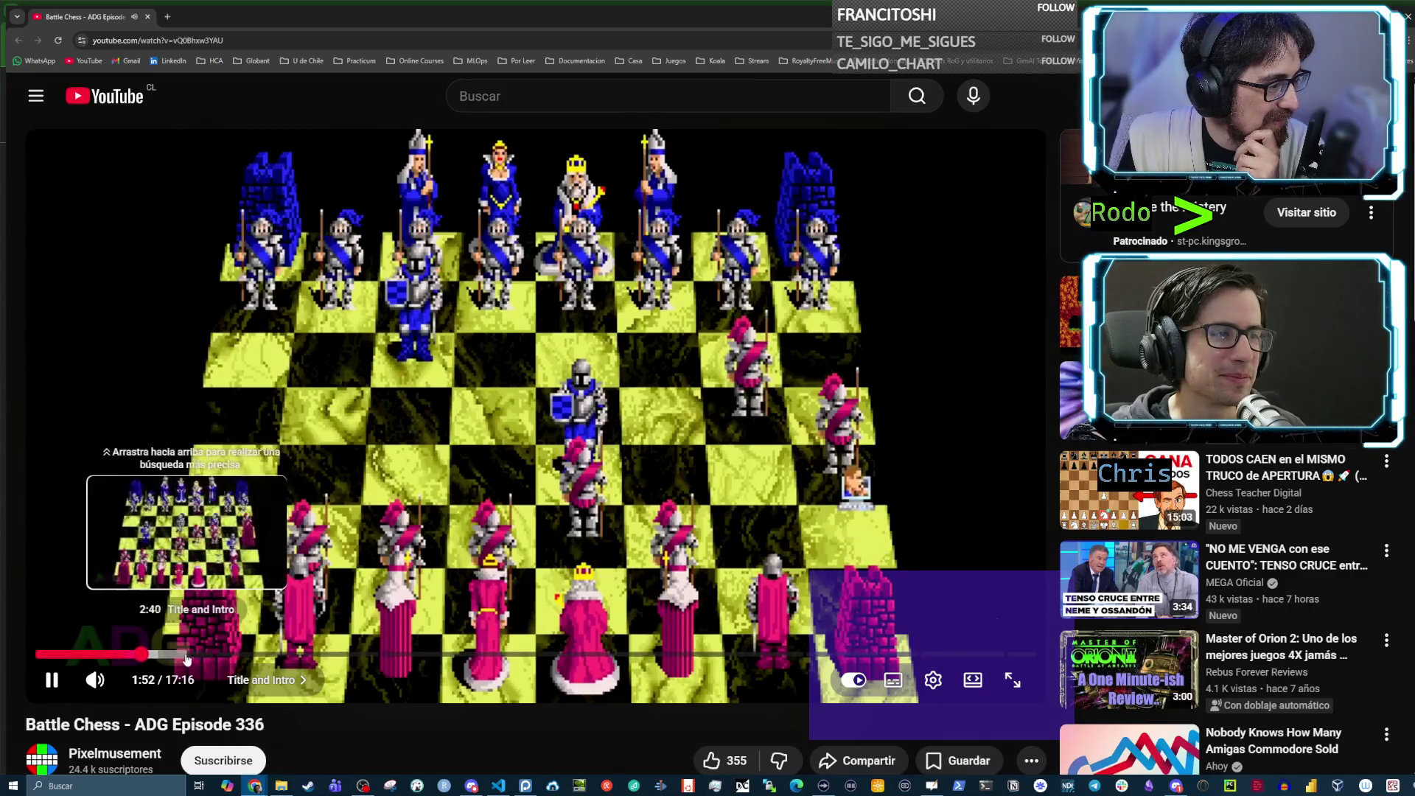
left_click(164, 655)
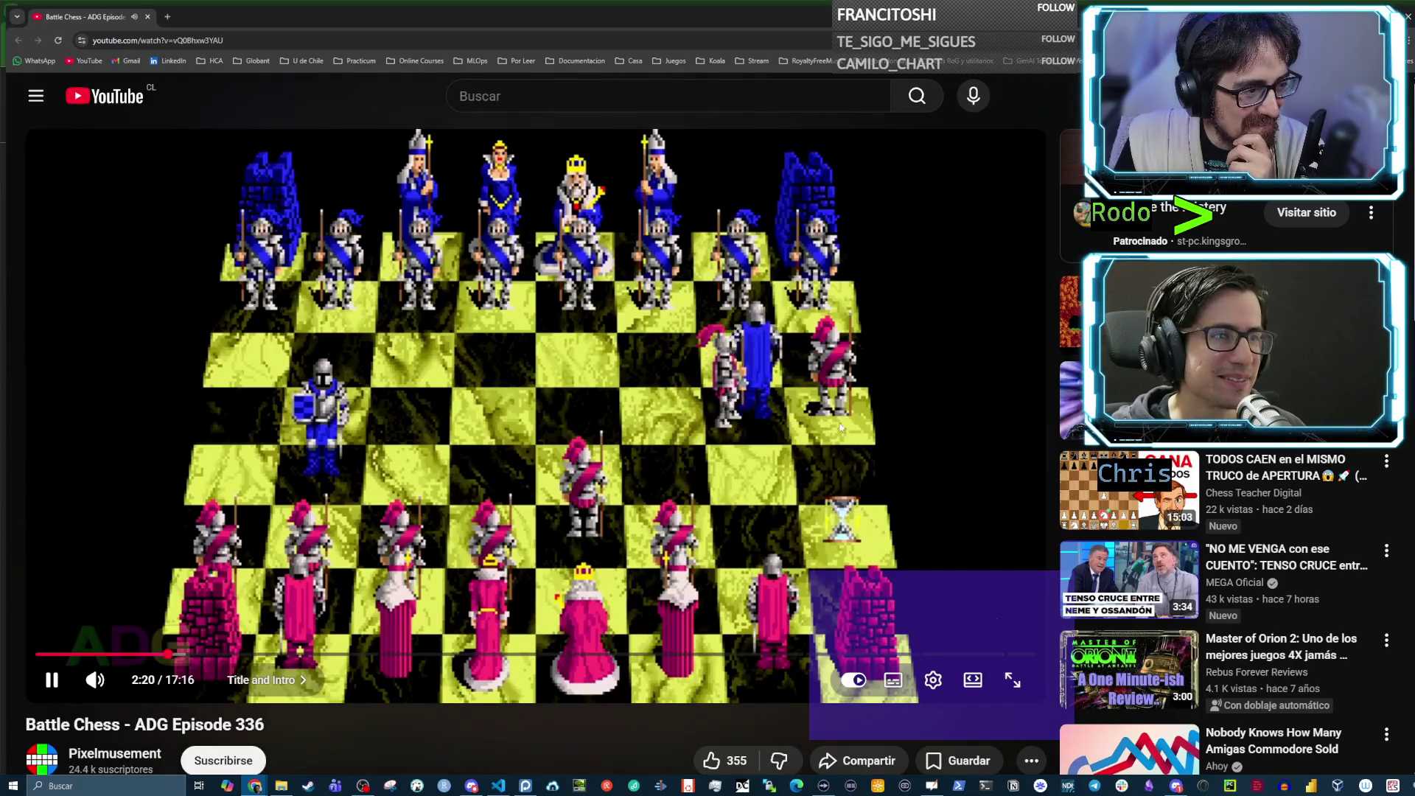
left_click(94, 679)
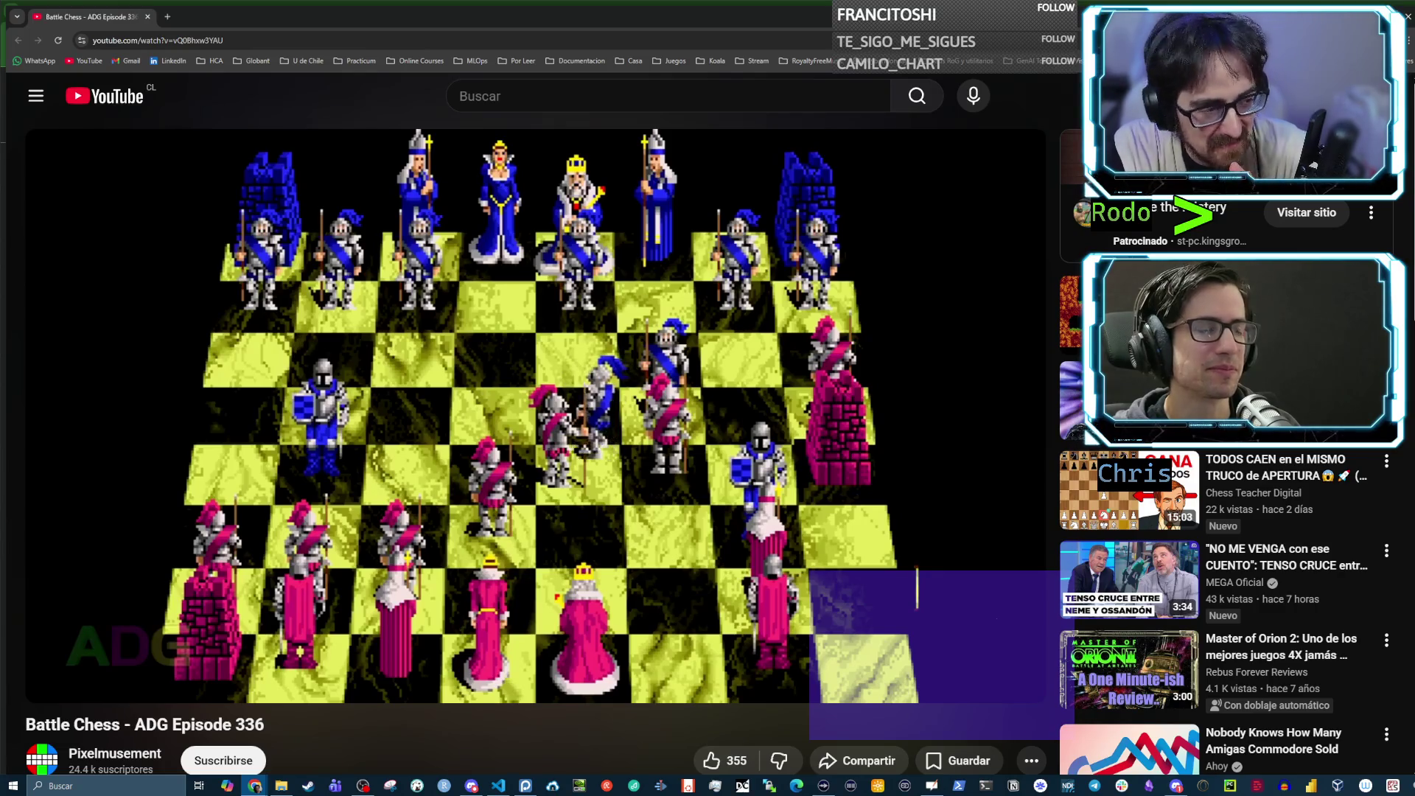
key("alt+Tab")
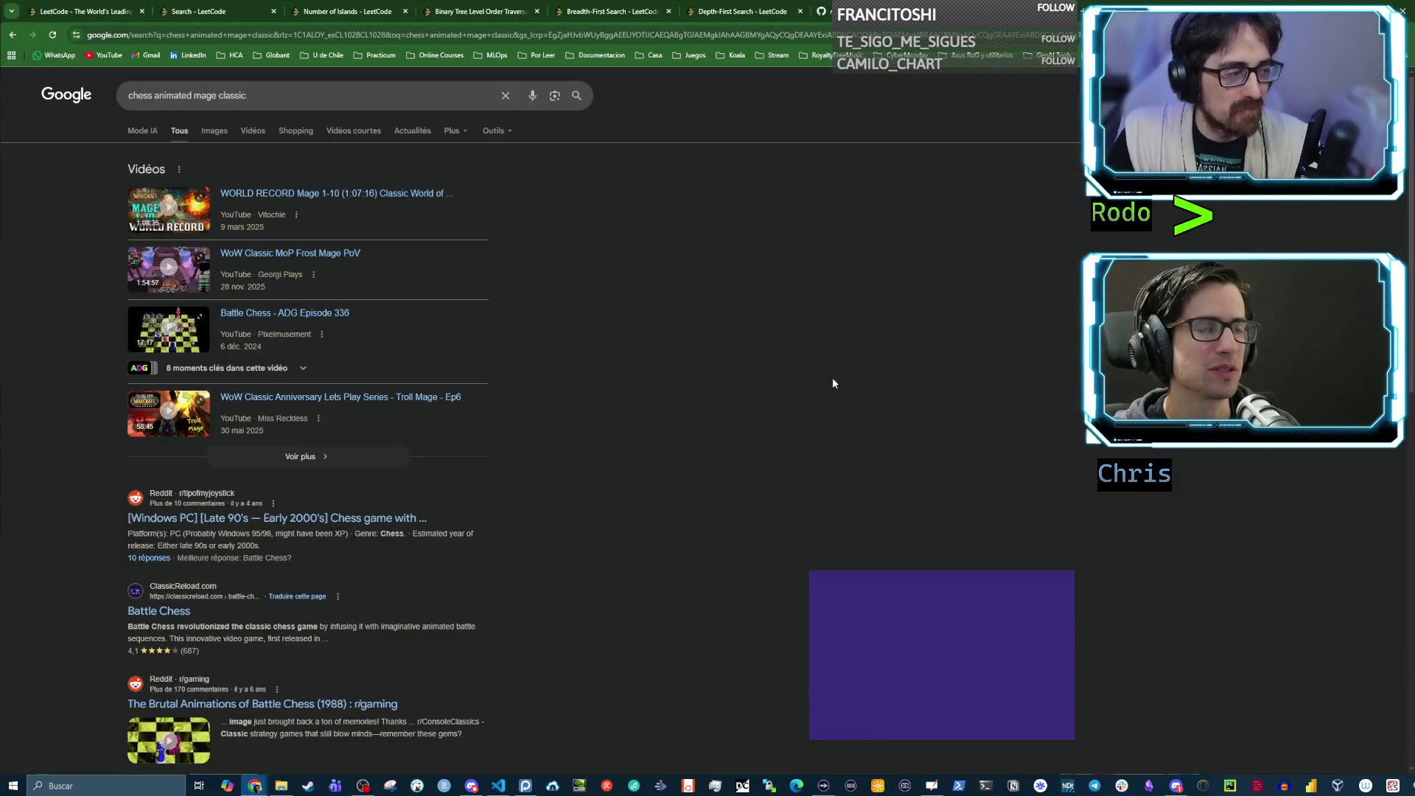
Switch from the Google results back to Discord's enlarged Game of Thrones meme
key("alt+Tab")
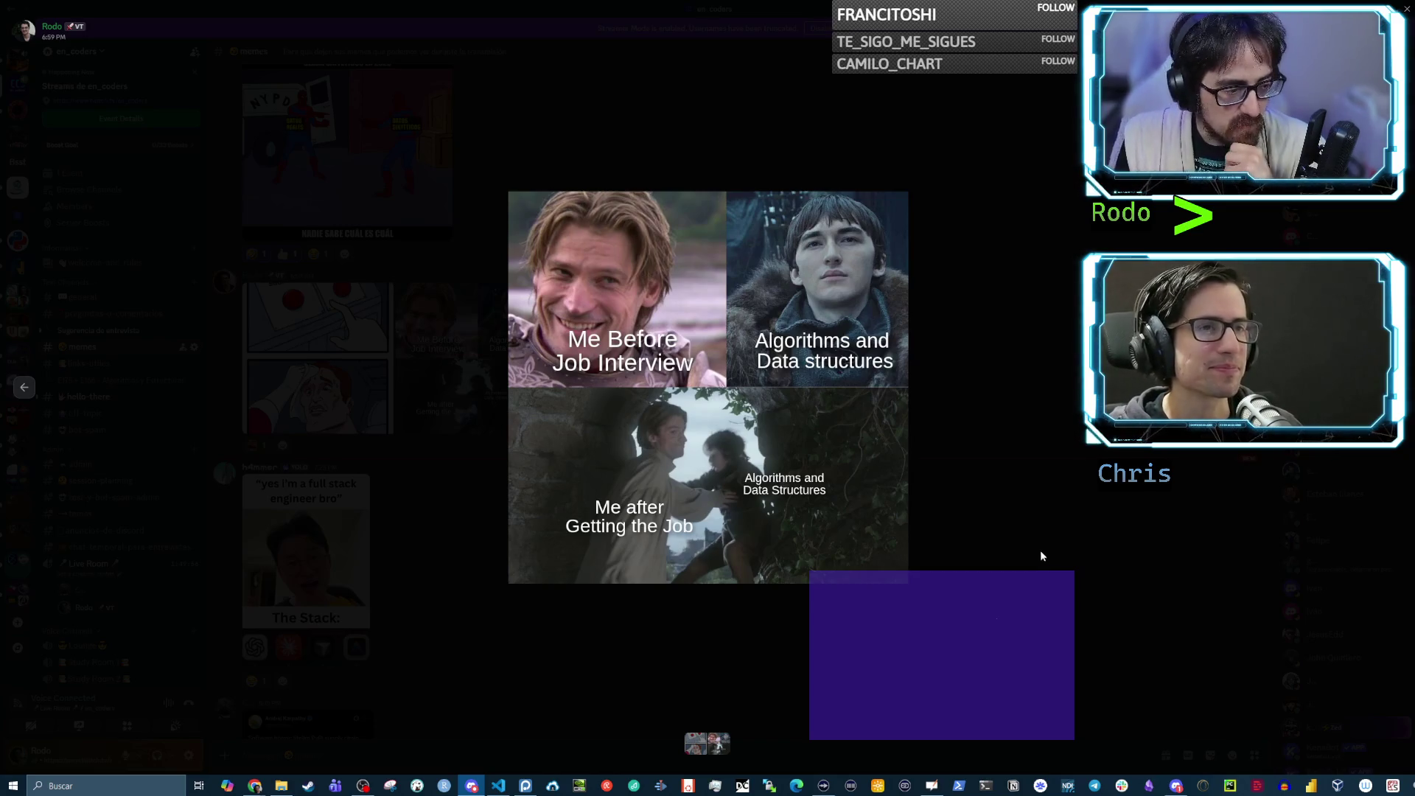
Close the enlarged meme and bring up the study notes at section 3.4.2 Binary Tree Level Order Traversal
left_click(1010, 546)
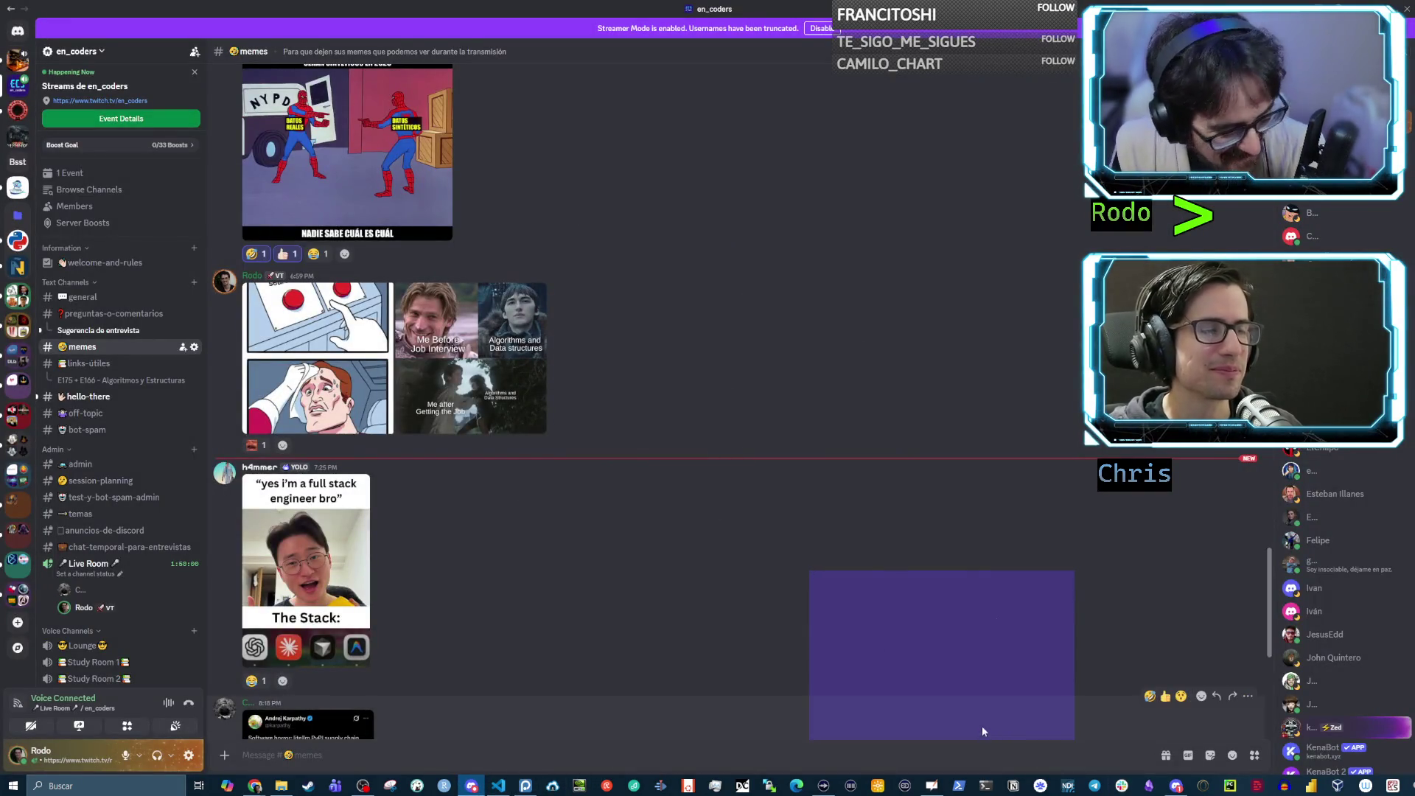
key("alt+Tab")
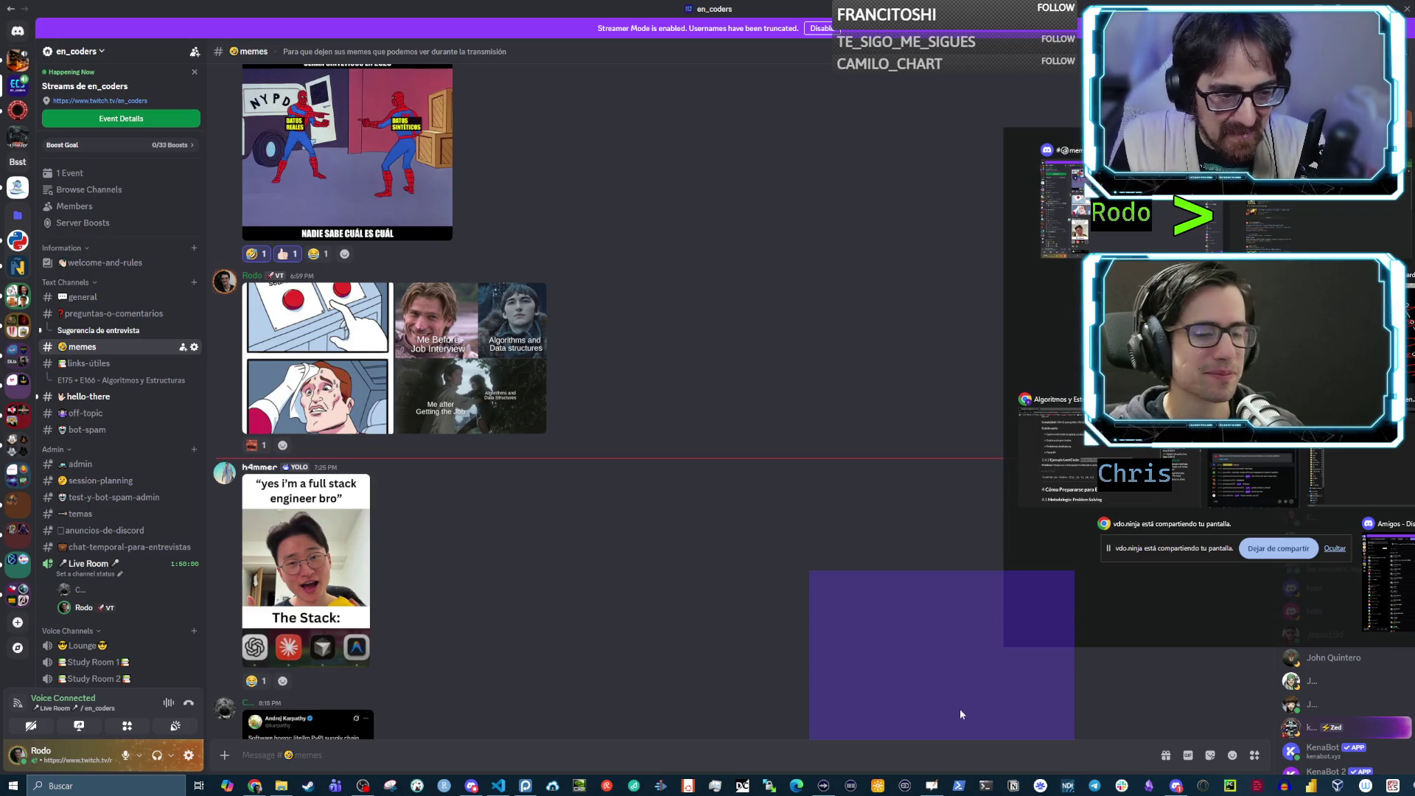
key("Tab")
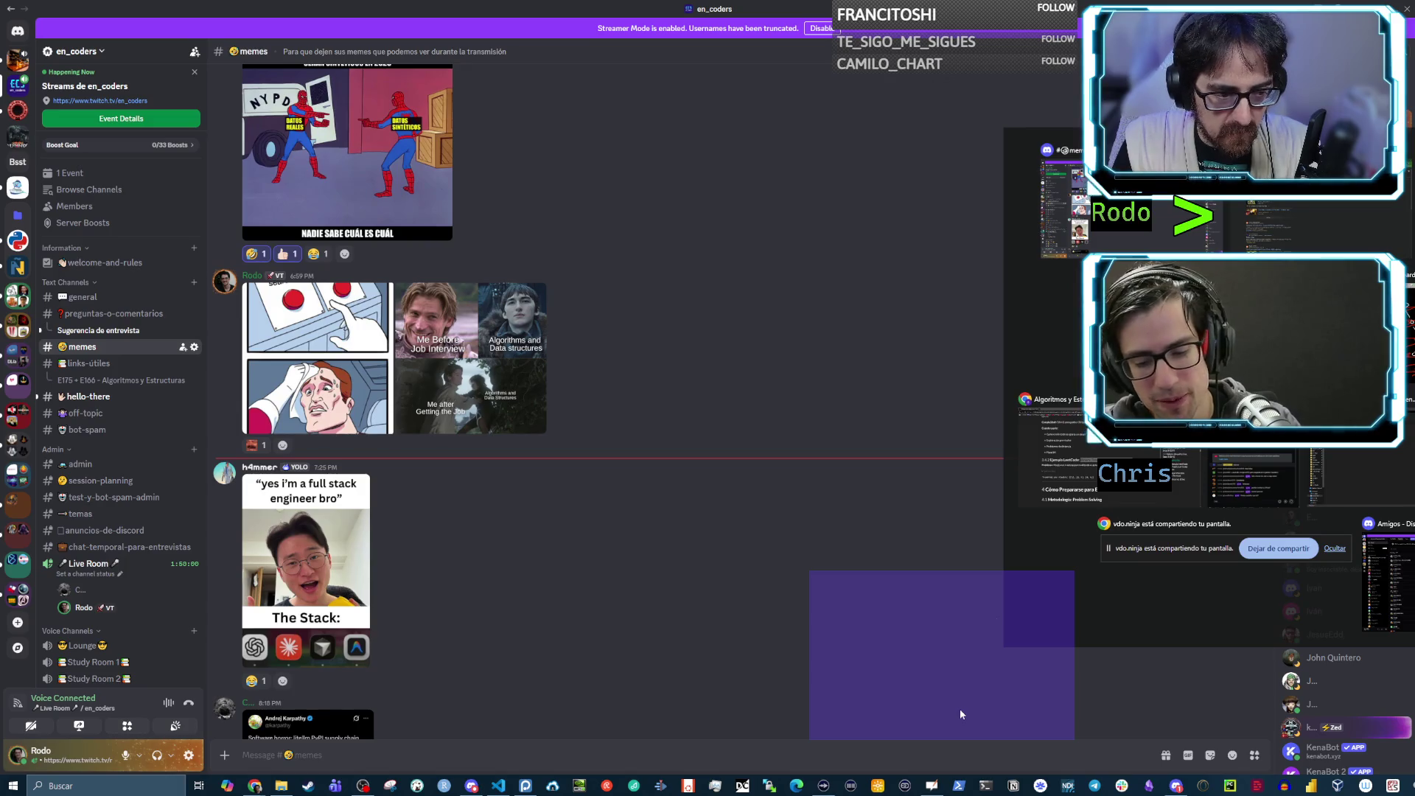
key("Tab")
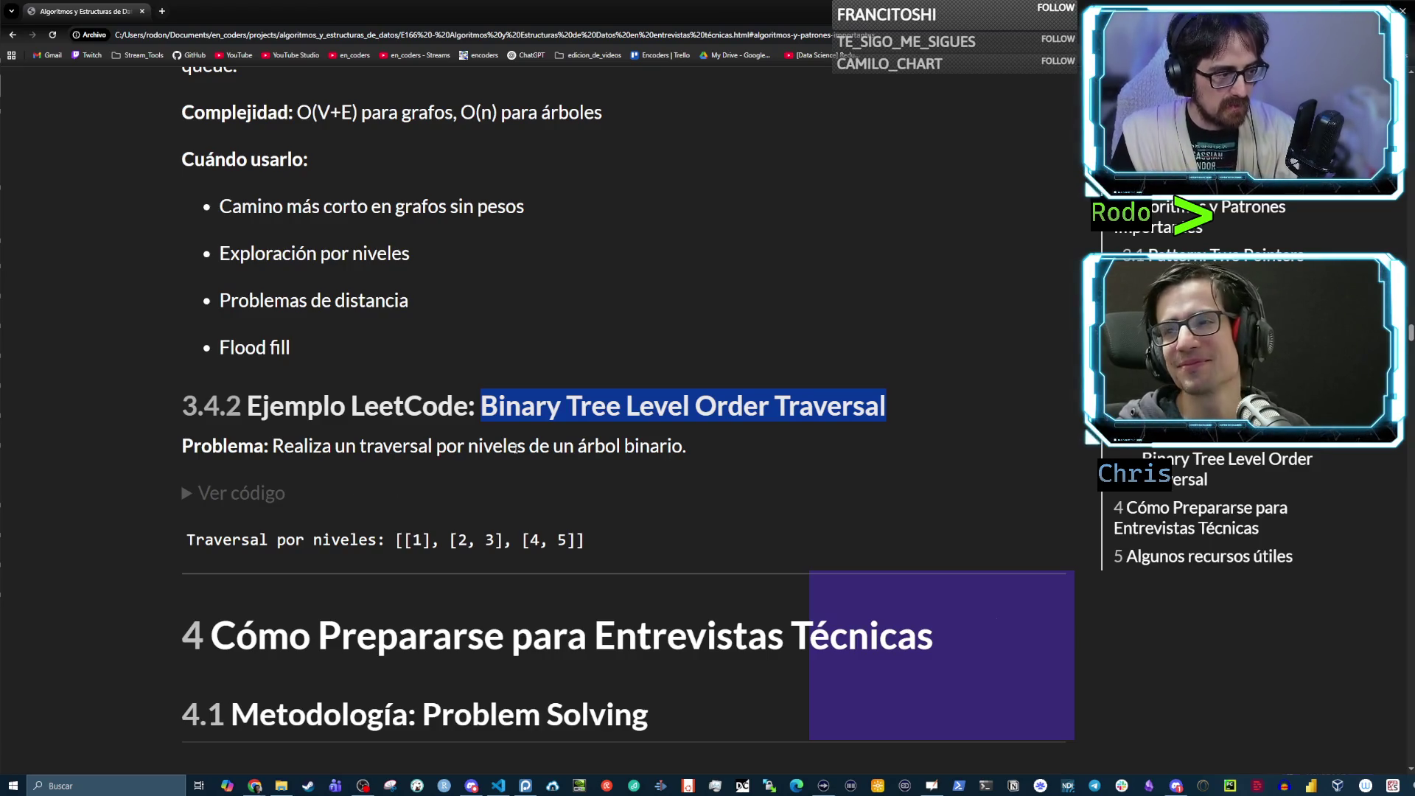
Expand 'Ver código' under example 3.4.2 to show the Python TreeNode class and level_order function
key("alt+Tab")
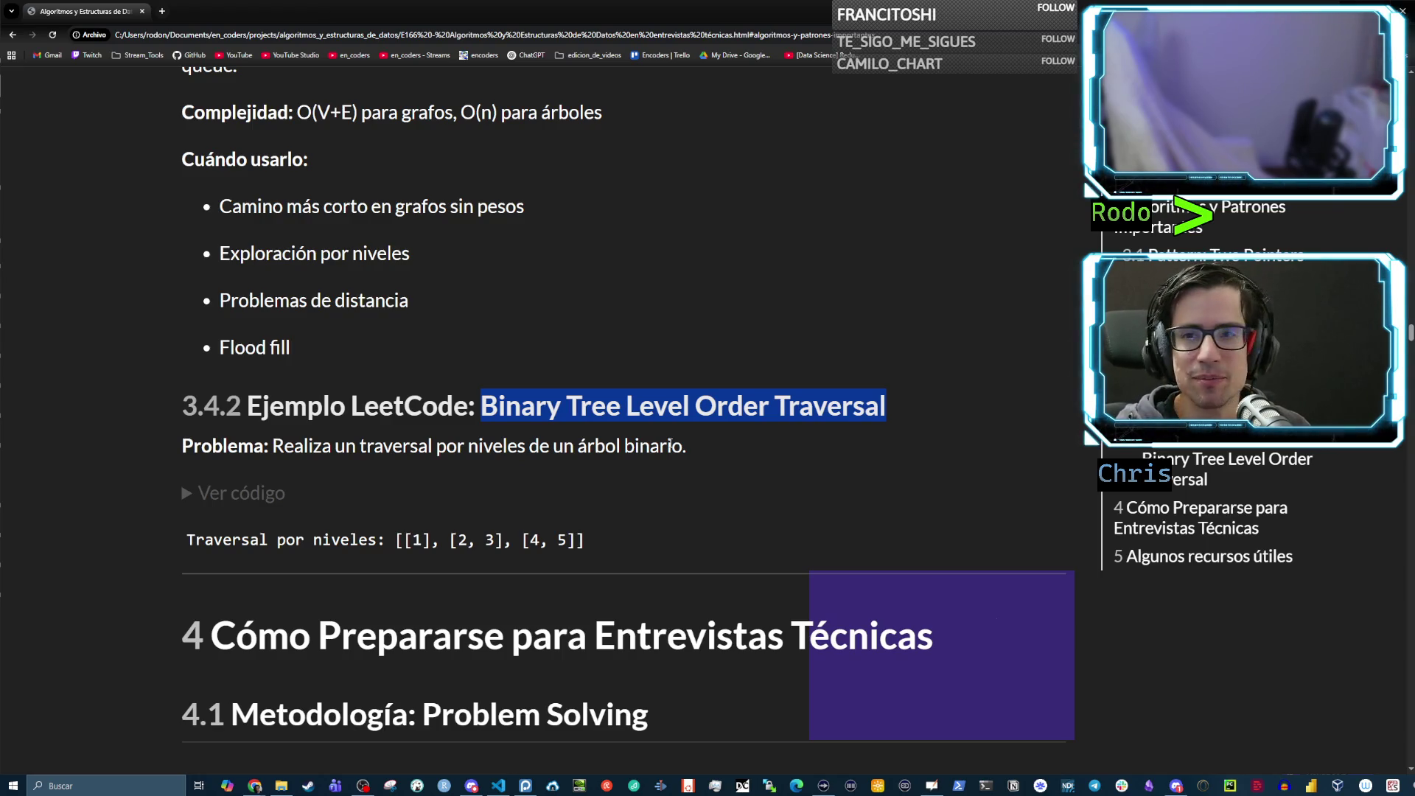
left_click(548, 492)
scroll(548, 510, "down", 3)
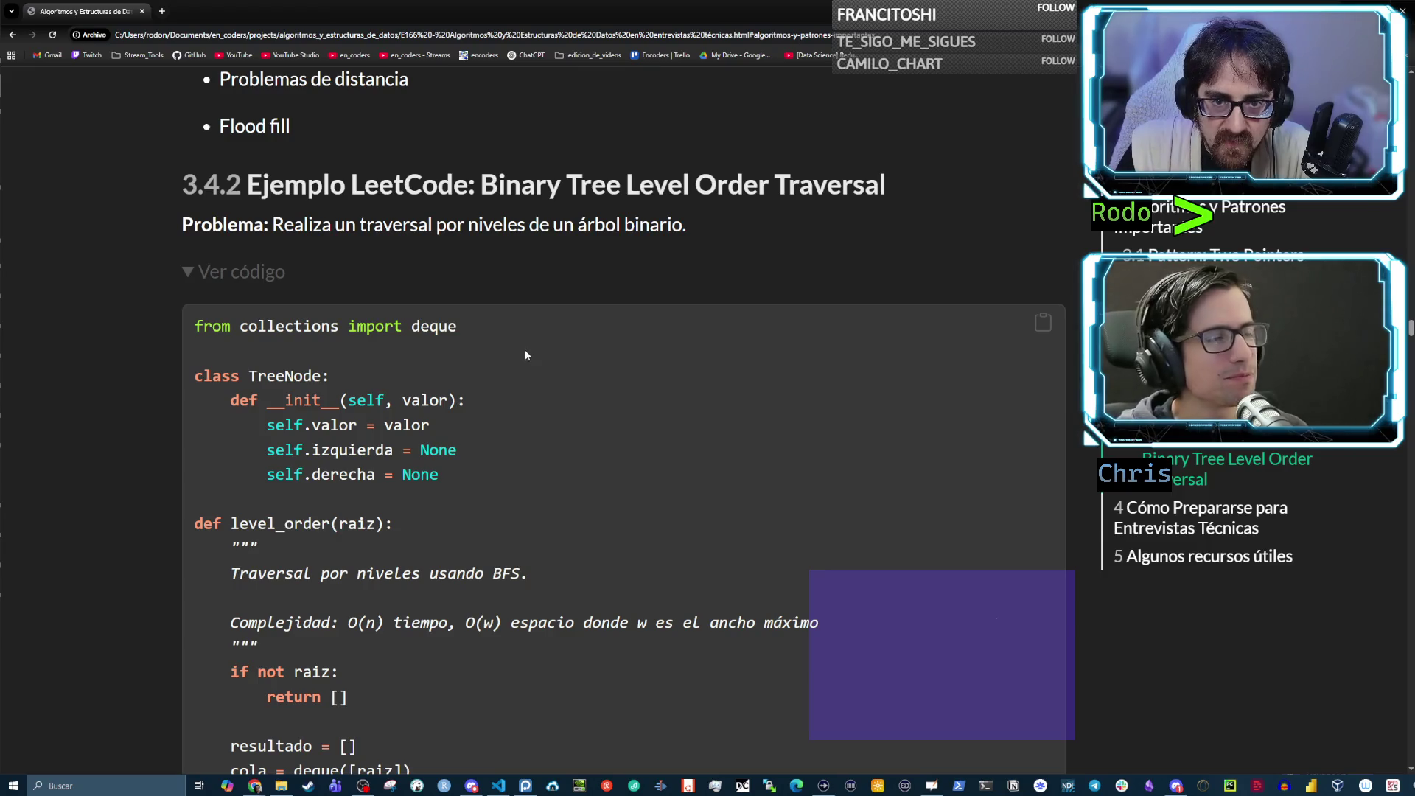
Switch to the OpenBoard whiteboard showing the level-by-level tree drawing
key("alt+Tab")
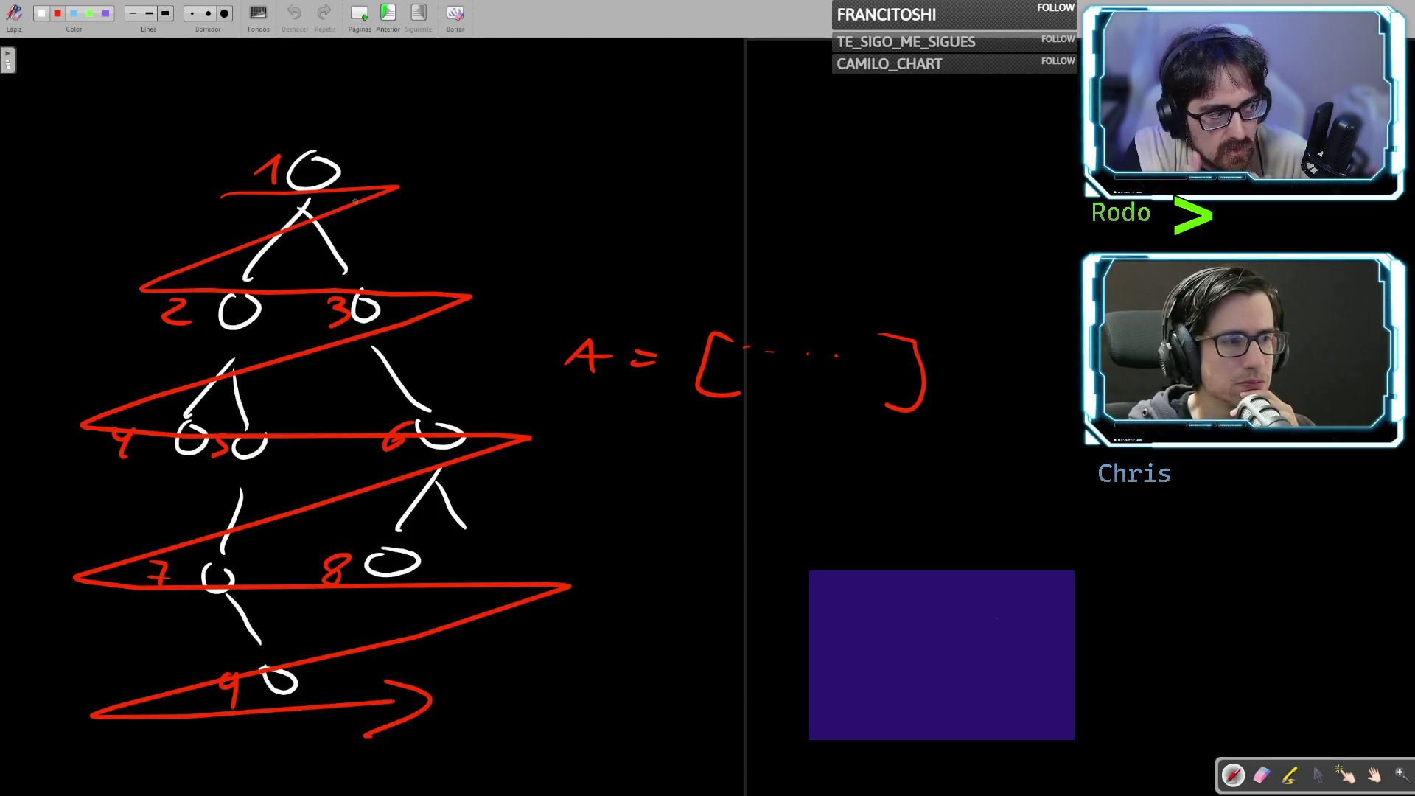
Switch back to the Chrome study notes showing the level_order Python code
key("alt+Tab")
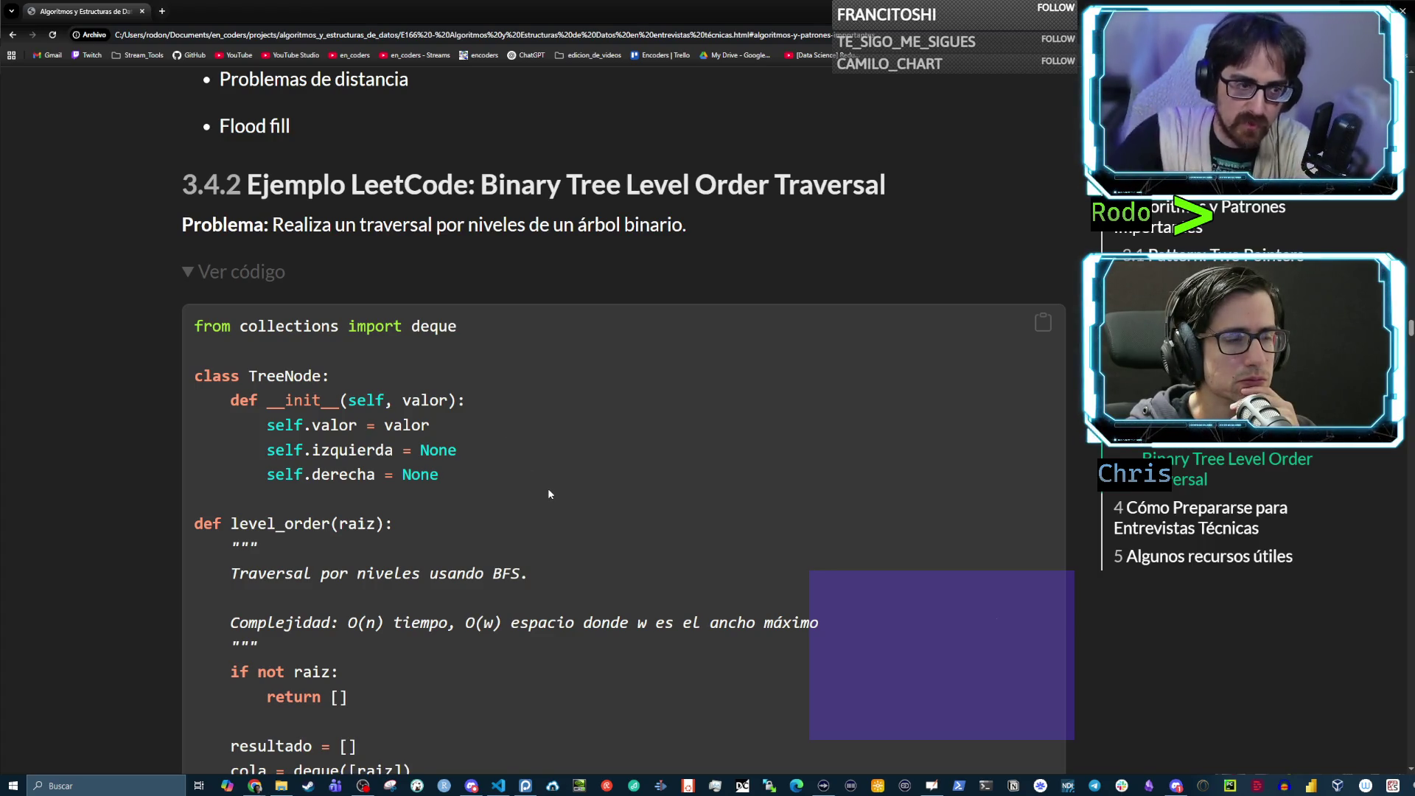
Highlight the TreeNode attribute lines: self.valor, self.izquierda = None and self.derecha = None
scroll(541, 484, "down", 1)
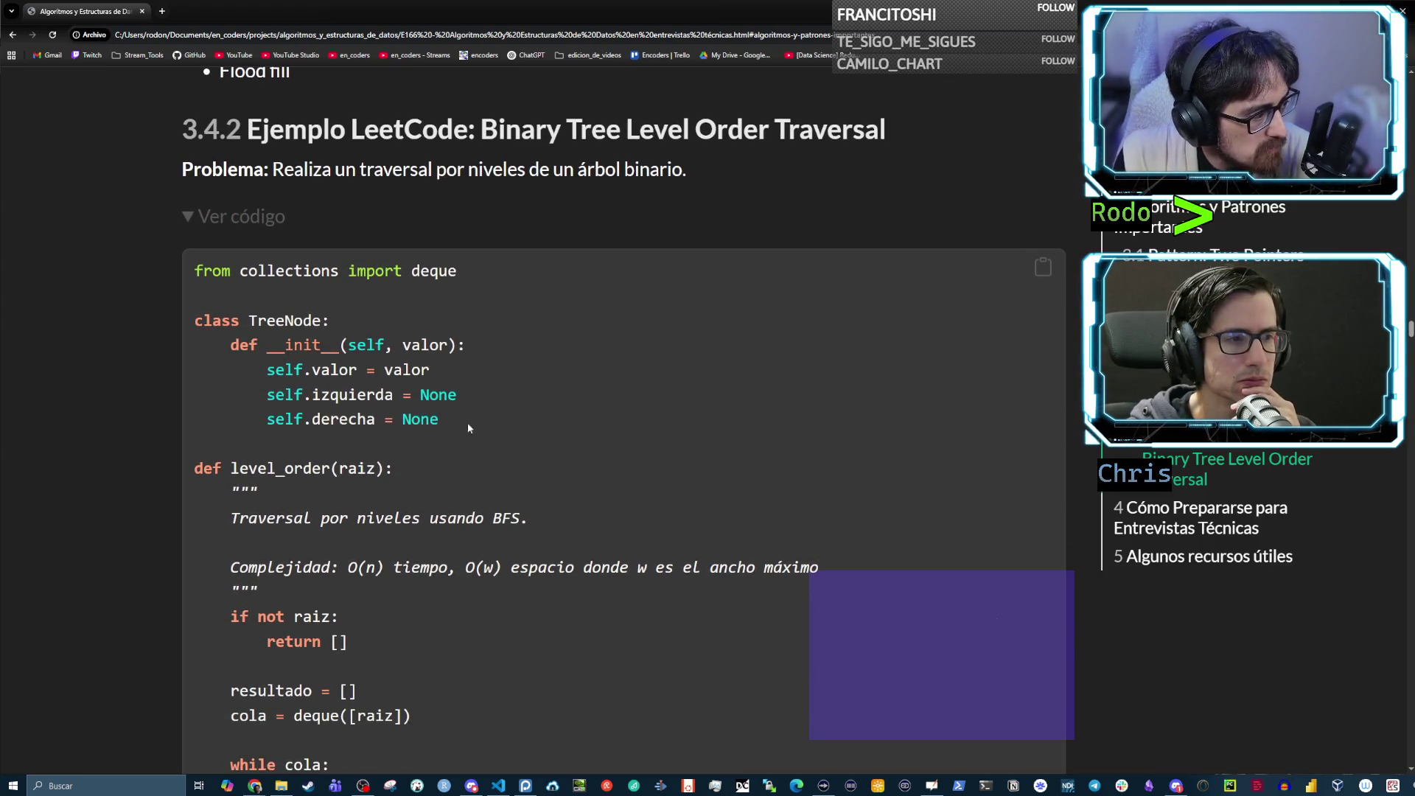
left_click_drag(467, 423, 160, 334)
left_click(356, 337)
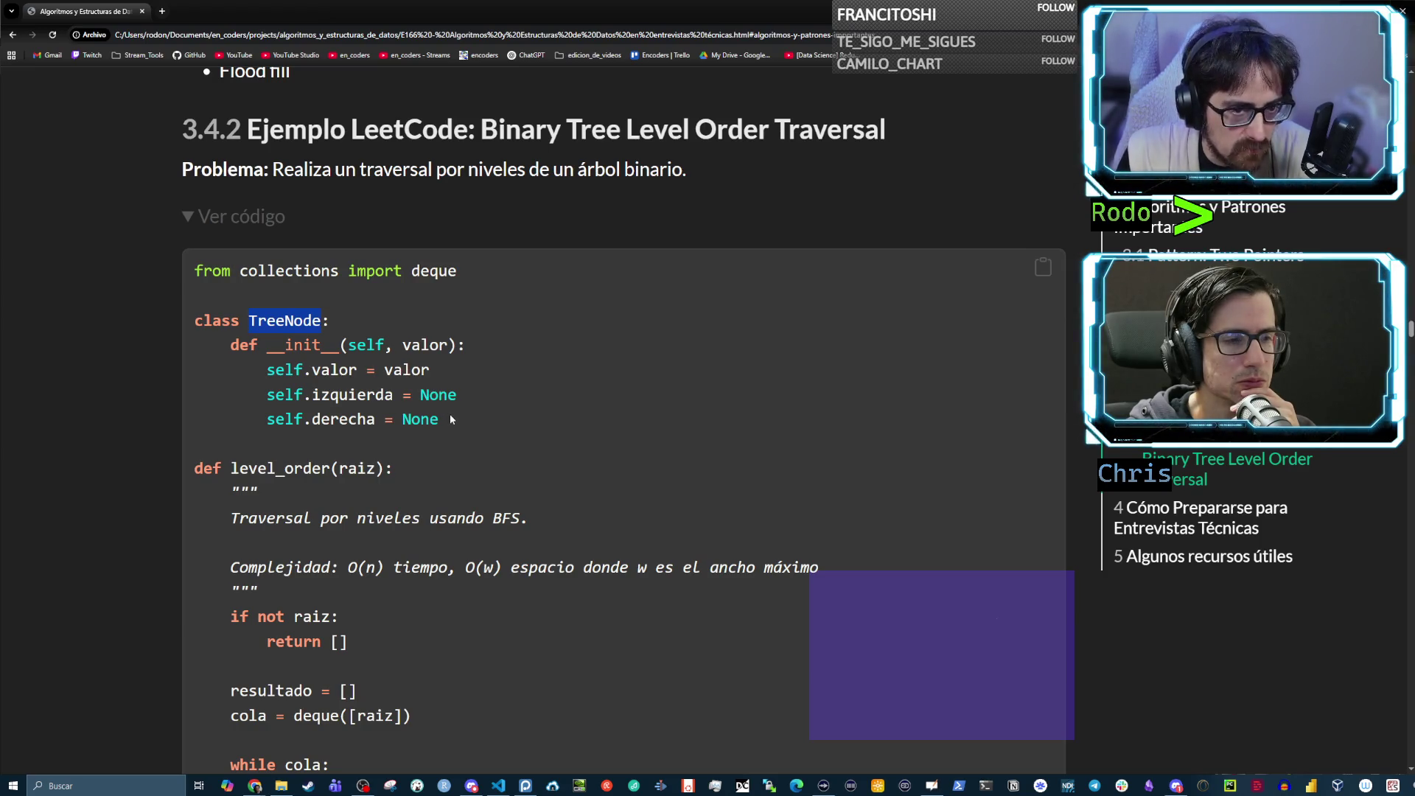
left_click_drag(427, 370, 267, 370)
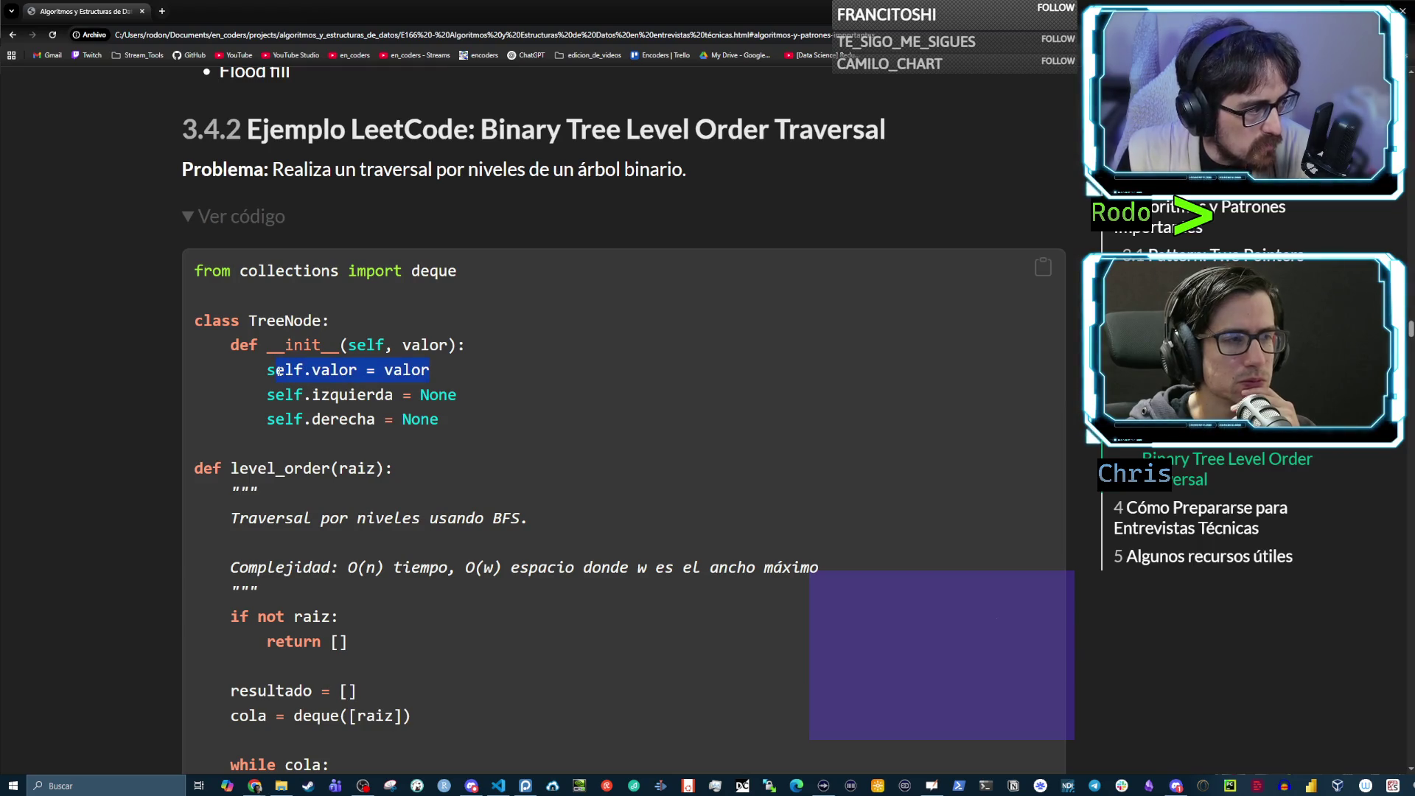
left_click(388, 373)
left_click_drag(429, 370, 267, 370)
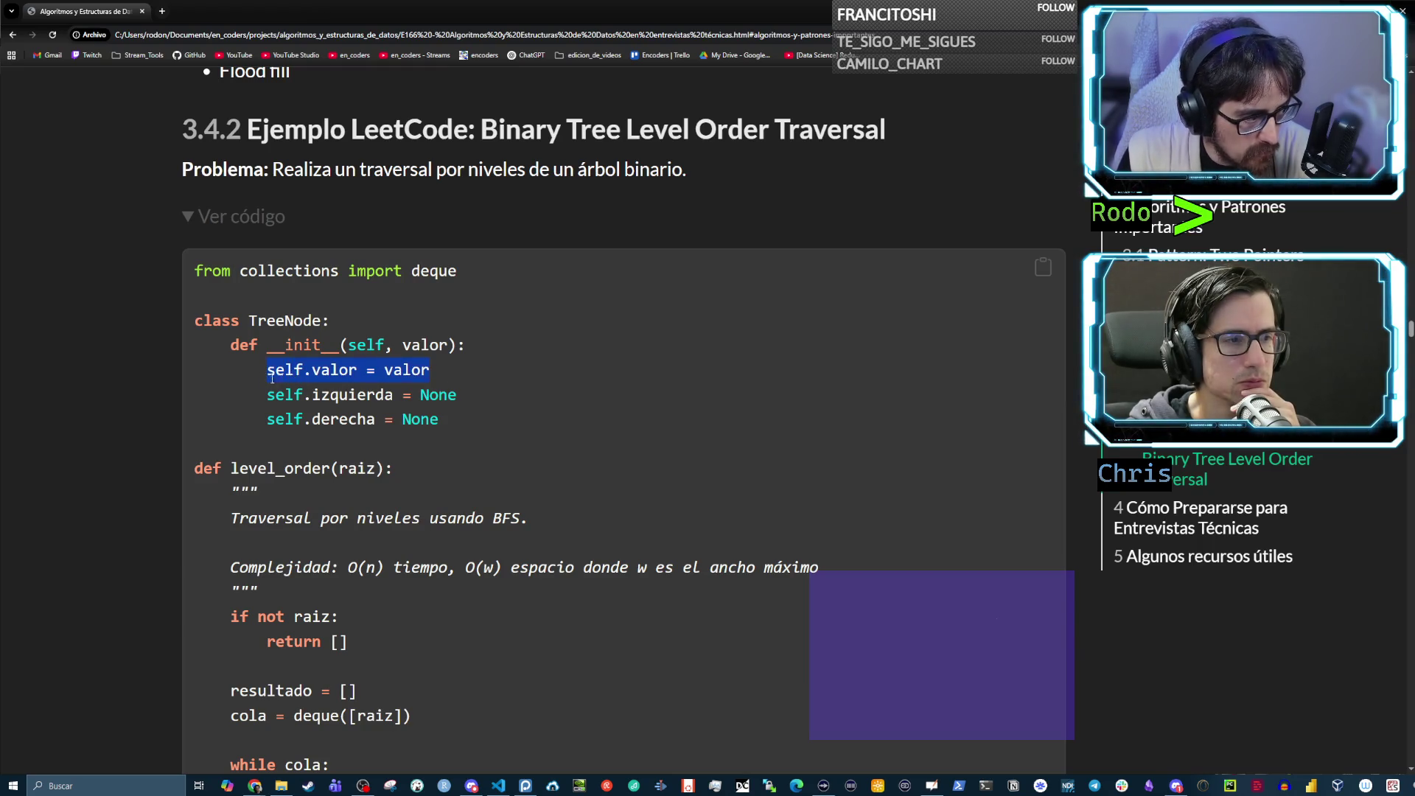
left_click_drag(455, 395, 268, 395)
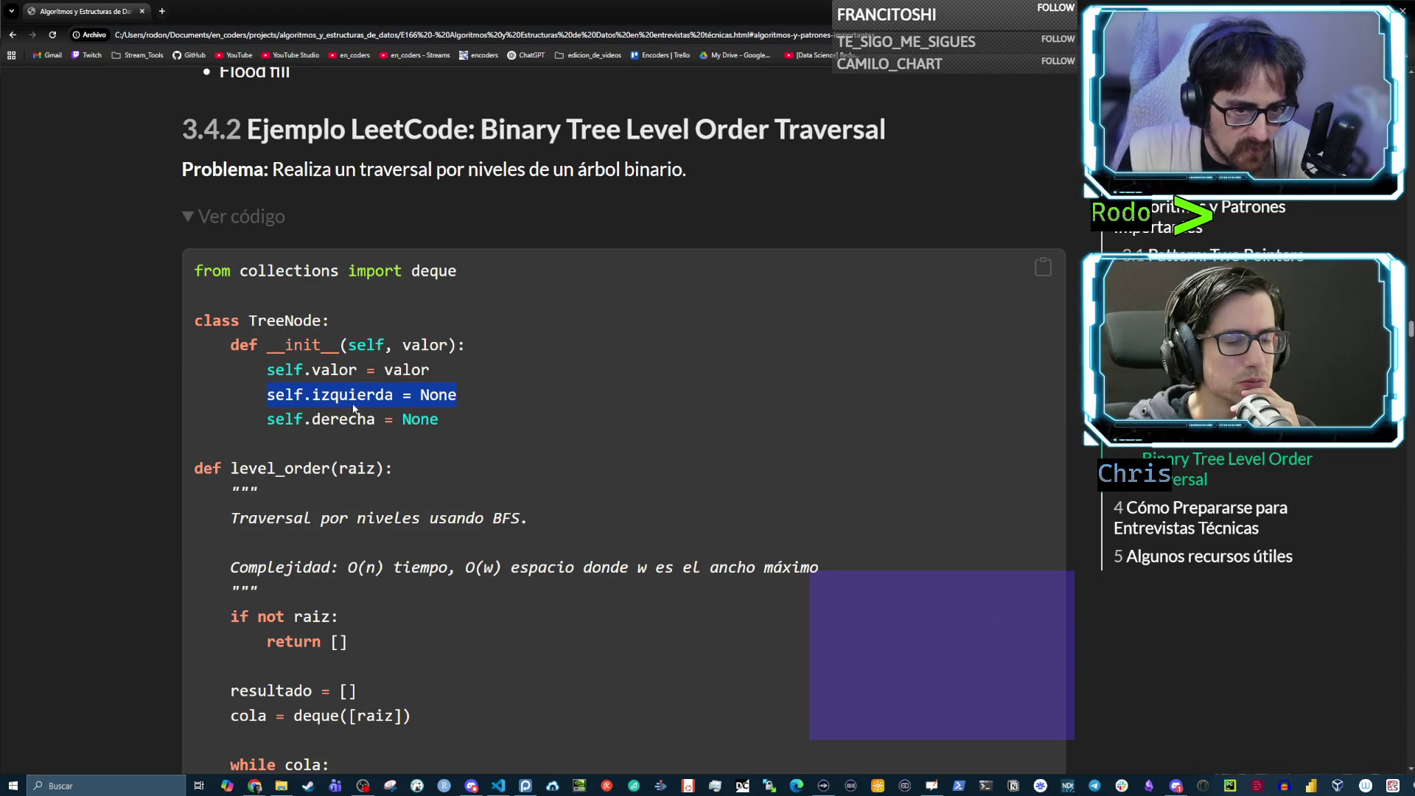
left_click_drag(438, 419, 267, 419)
Scroll to level_order, highlighting its raiz parameter and the 'if not raiz' empty-tree check
scroll(338, 361, "down", 2)
left_click(312, 321)
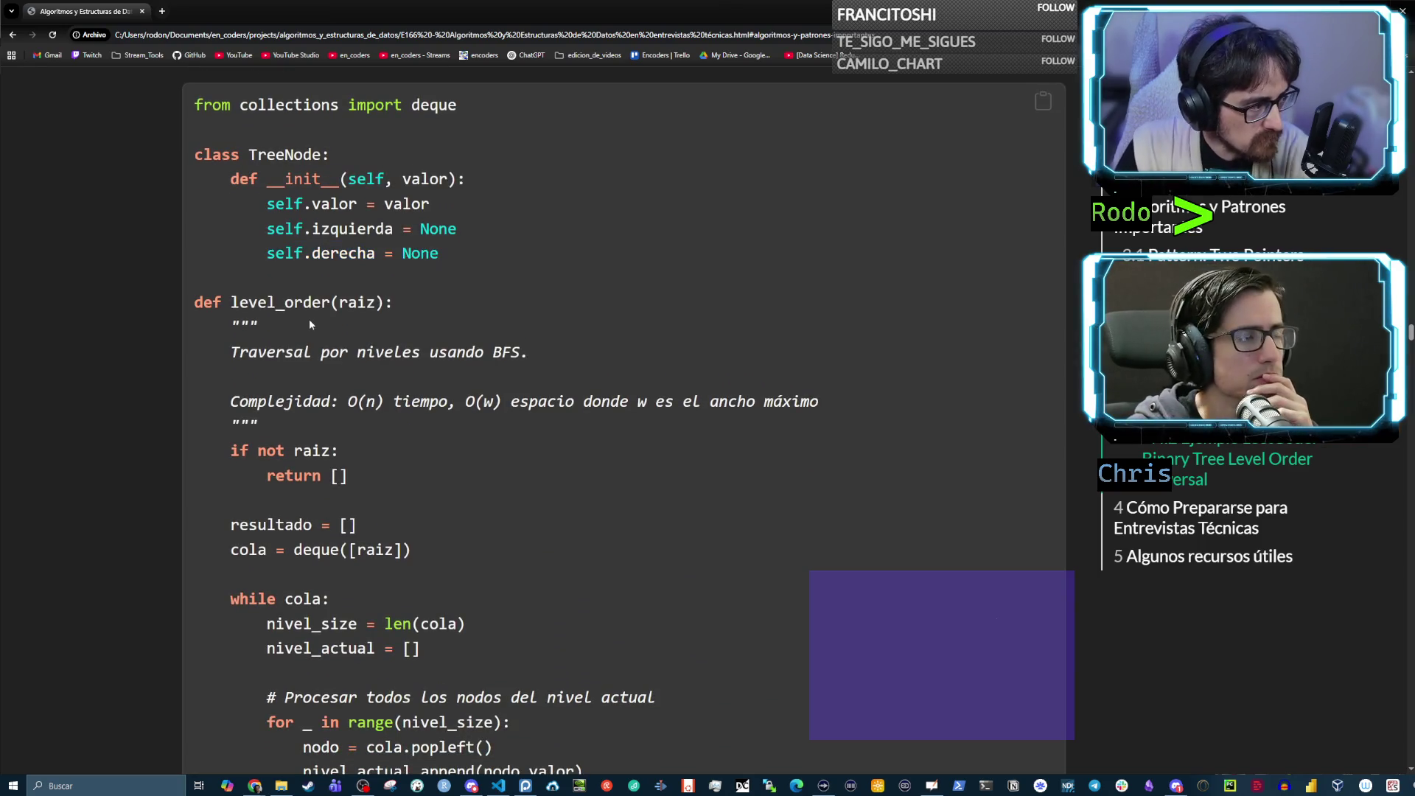
left_click_drag(231, 302, 329, 303)
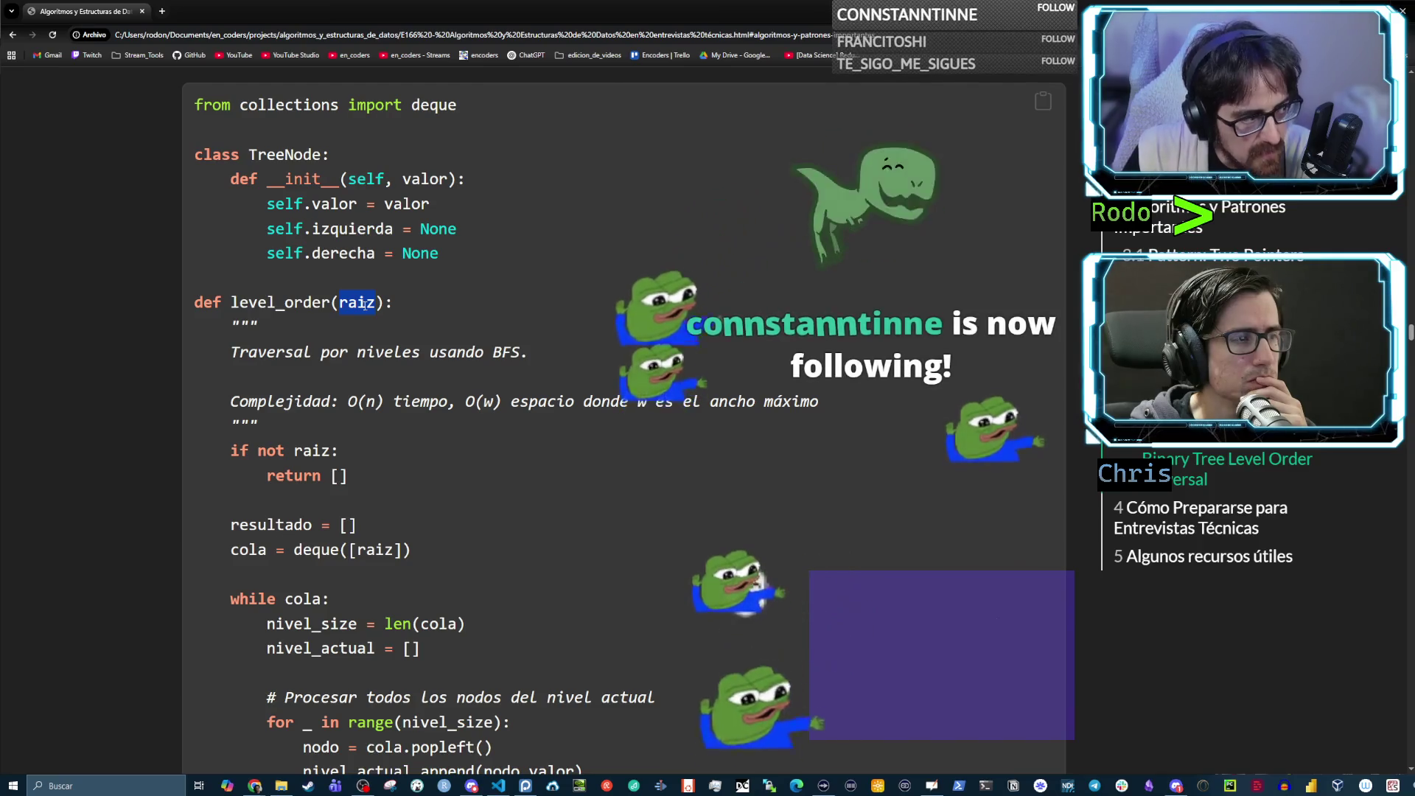
scroll(326, 325, "down", 1)
scroll(328, 331, "down", 6)
left_click_drag(302, 551, 386, 552)
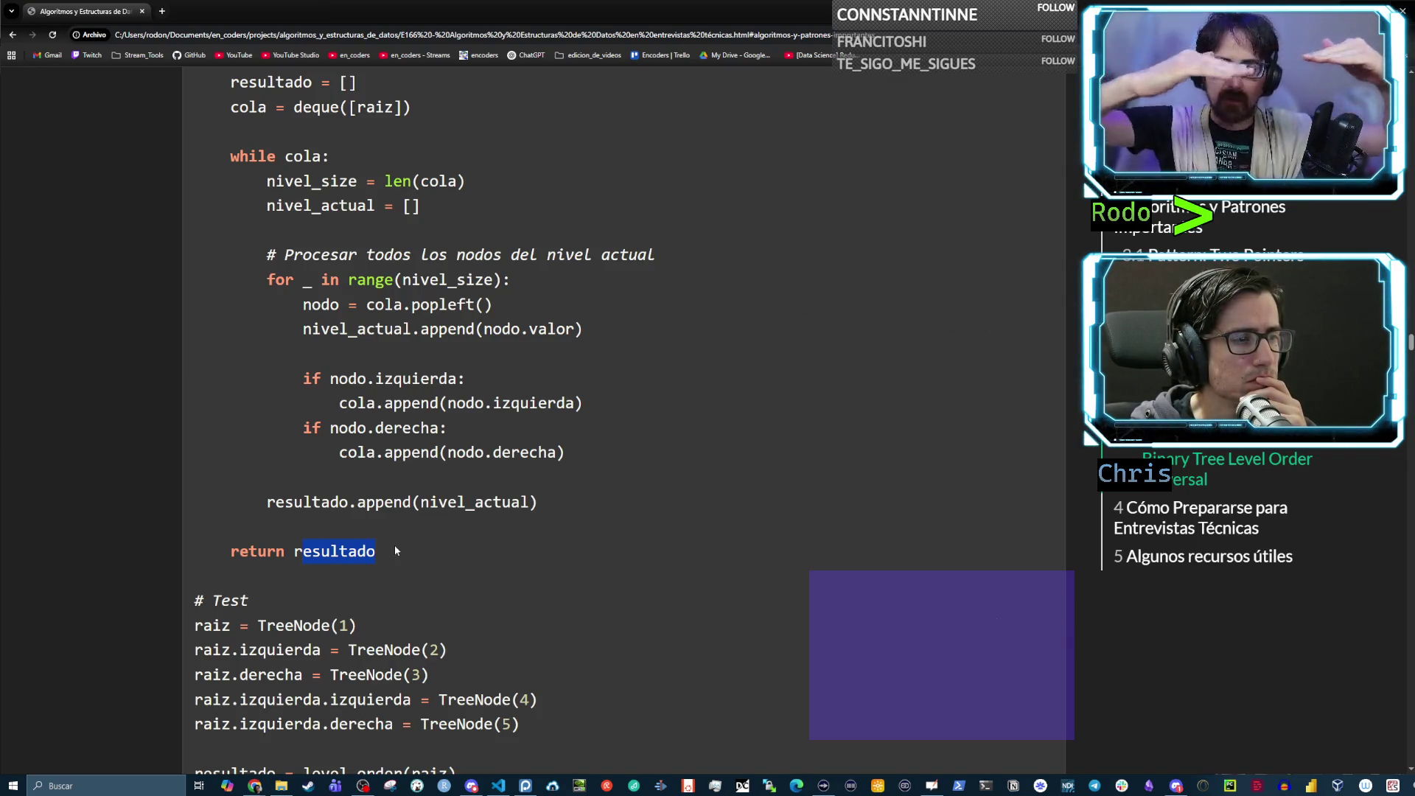
scroll(400, 544, "up", 3)
scroll(475, 410, "up", 1)
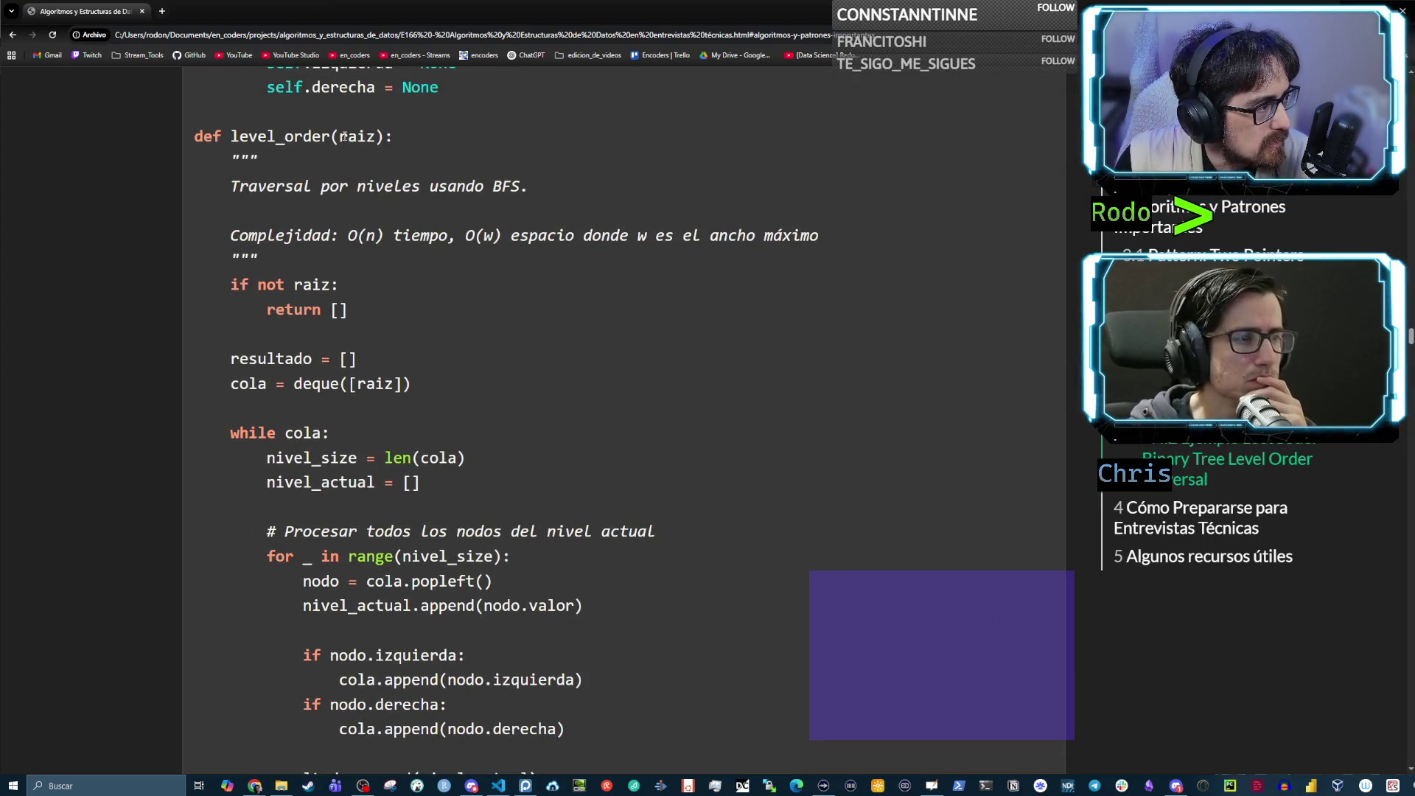
left_click_drag(364, 308, 175, 276)
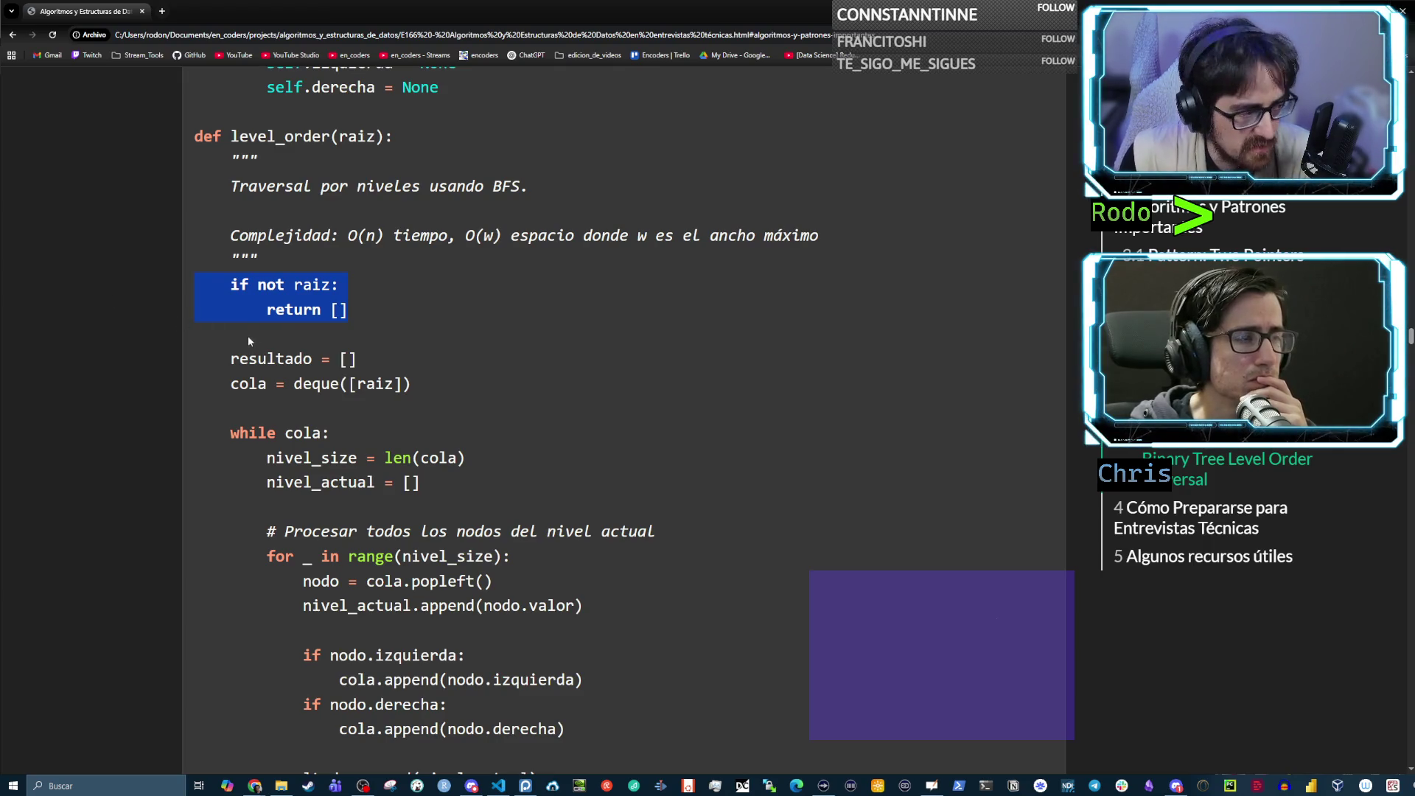
left_click(277, 346)
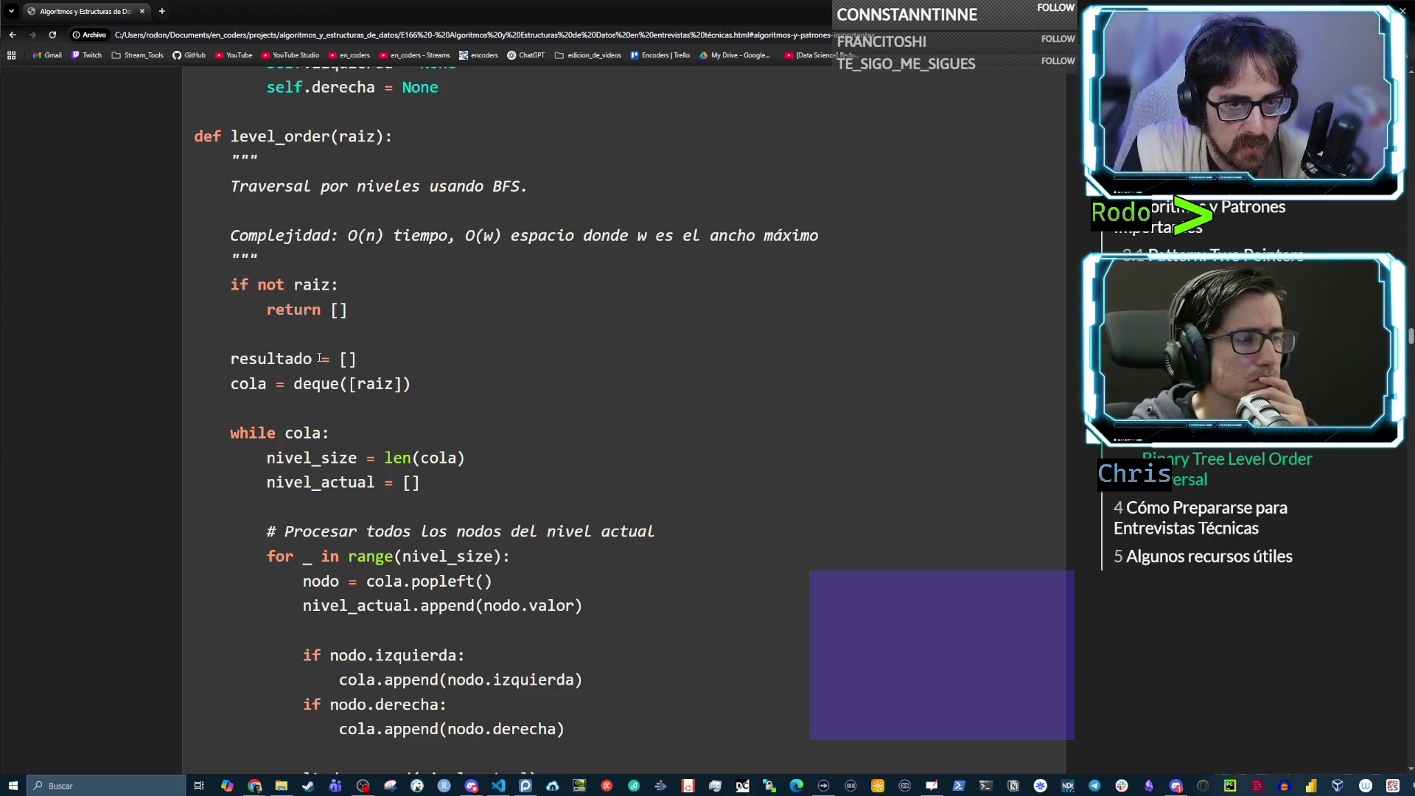
triple_click(279, 317)
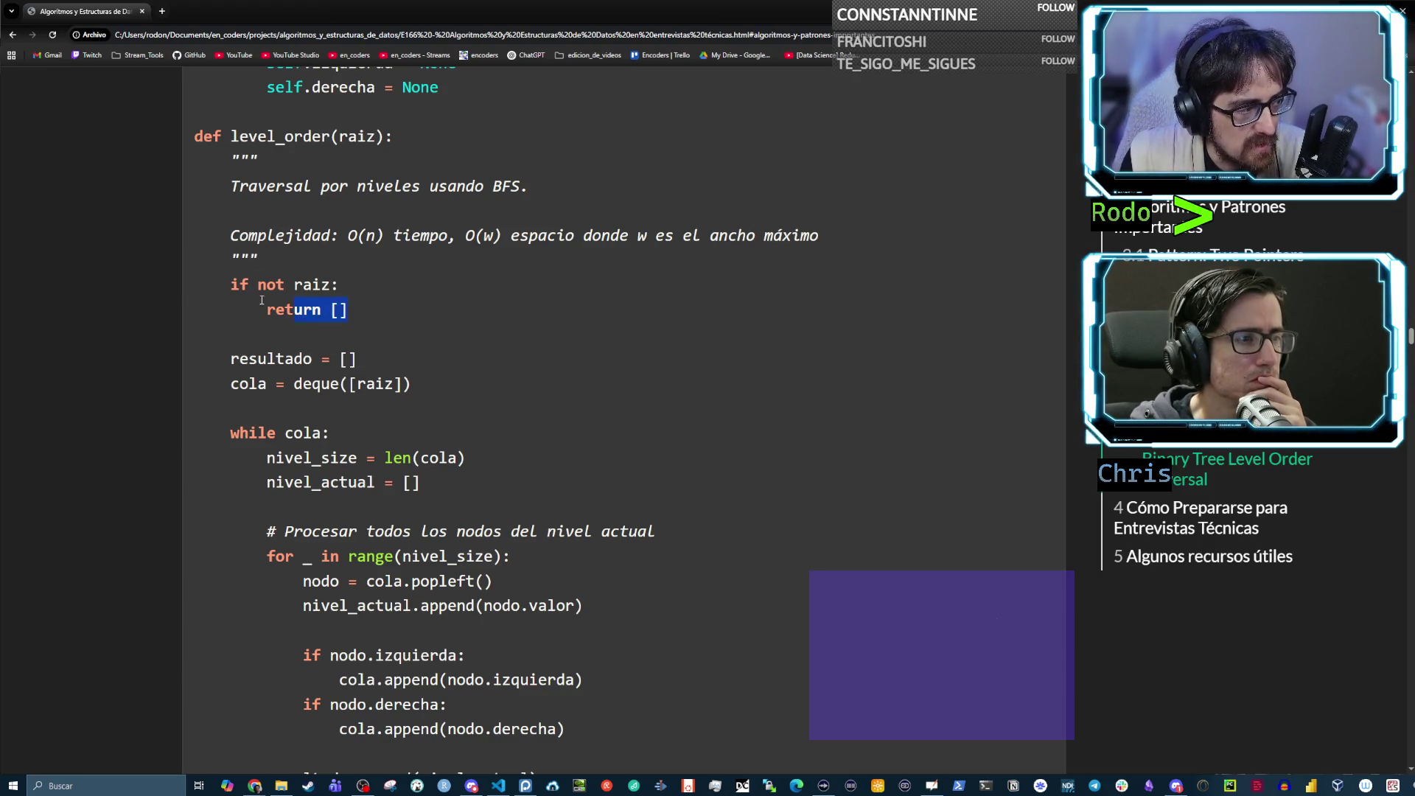
double_click(297, 358)
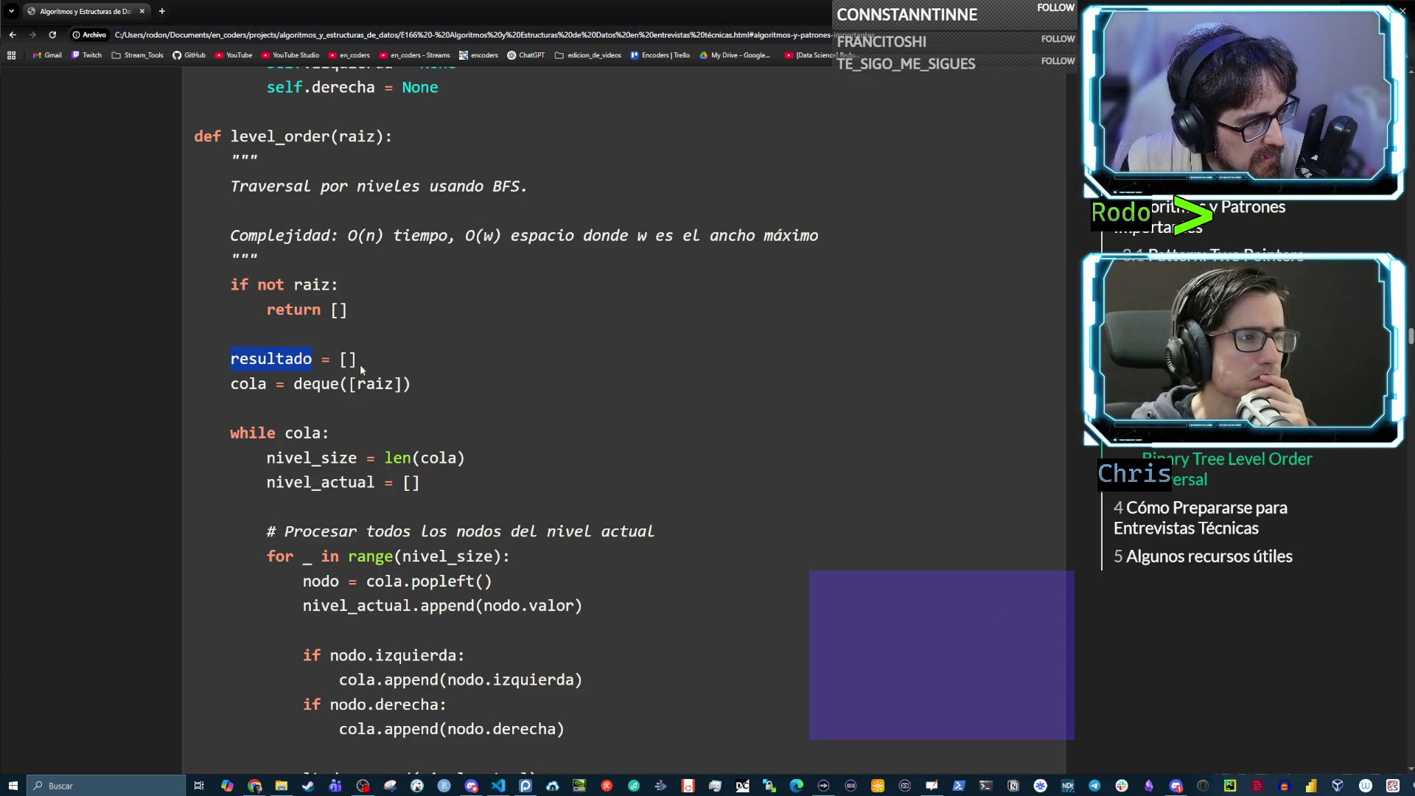
double_click(317, 358)
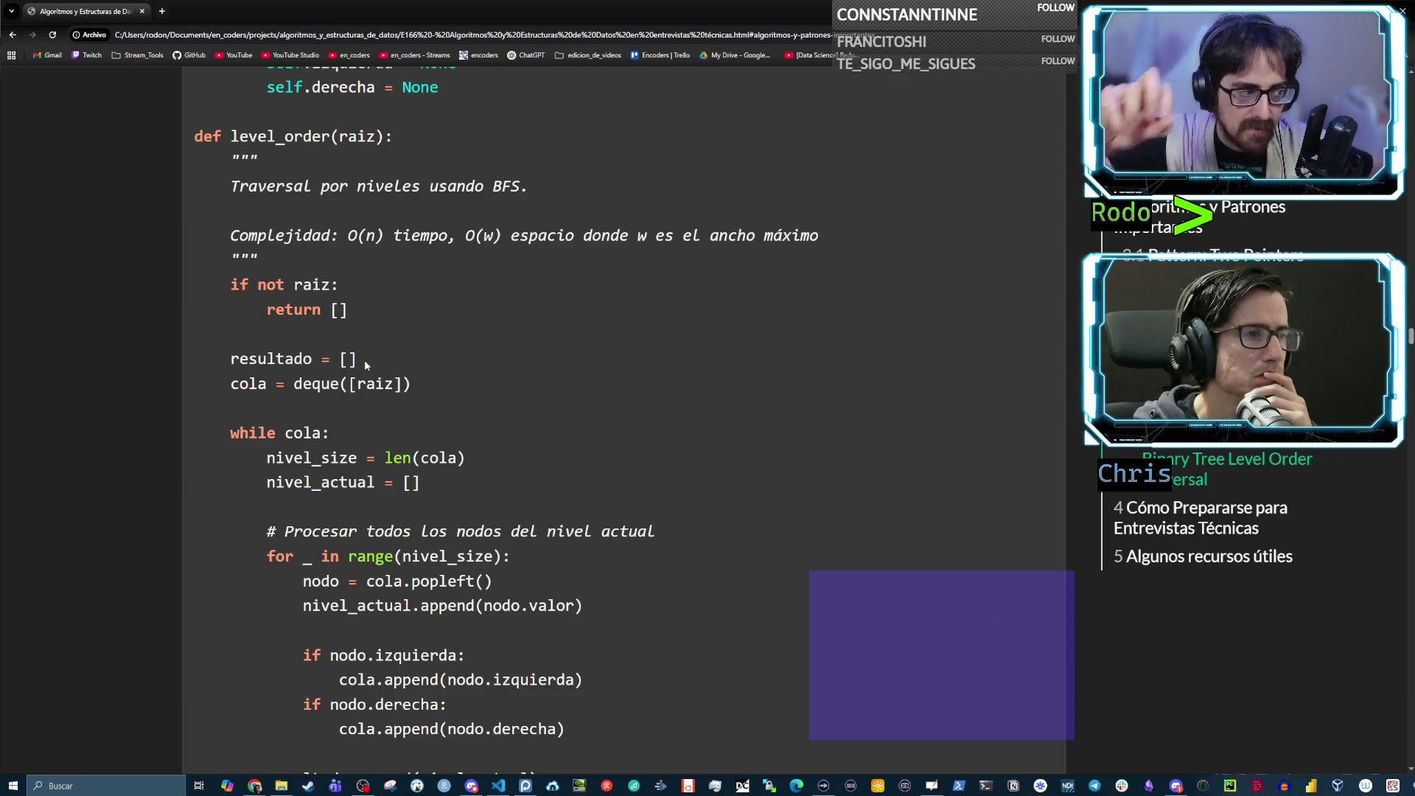
left_click(253, 381)
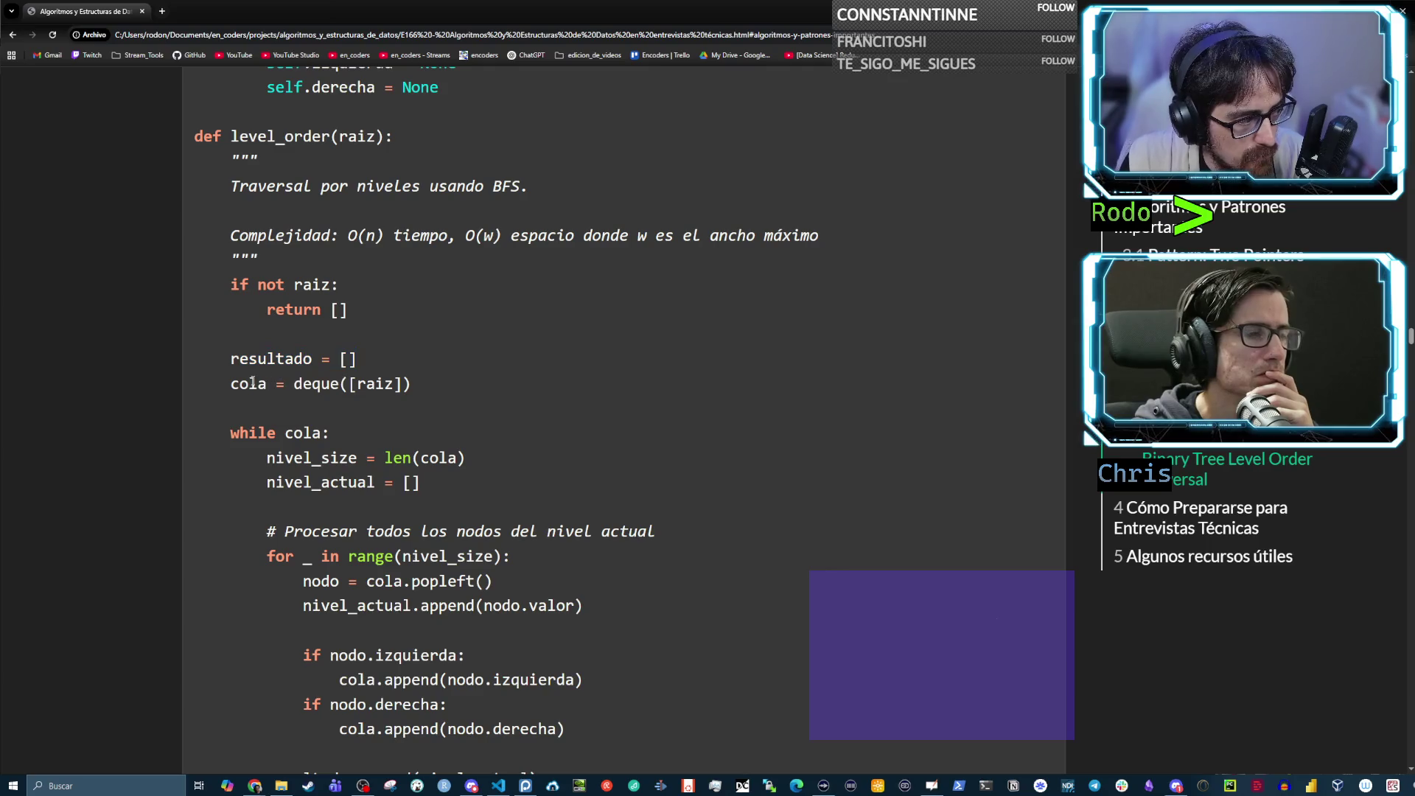
left_click_drag(293, 385, 428, 385)
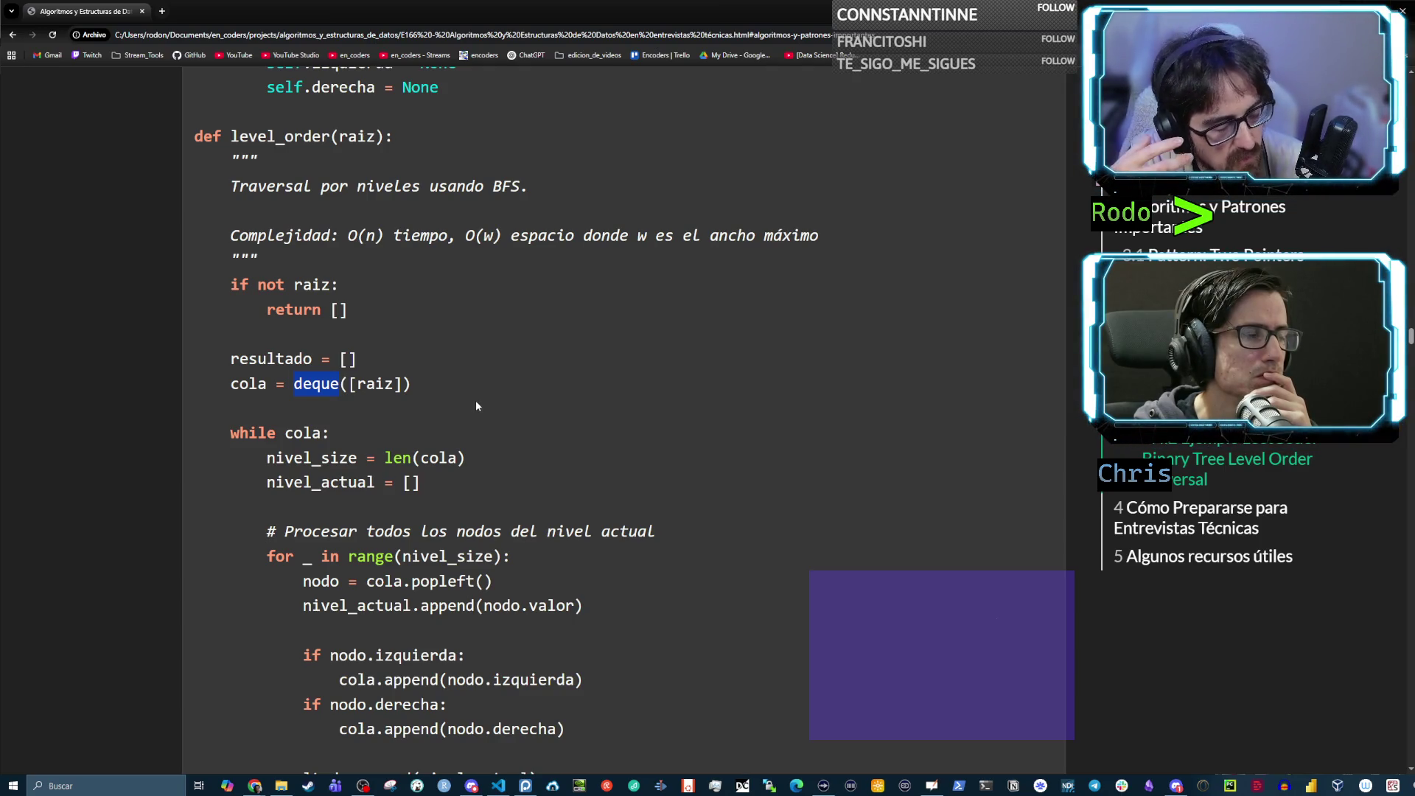
scroll(479, 404, "up", 3)
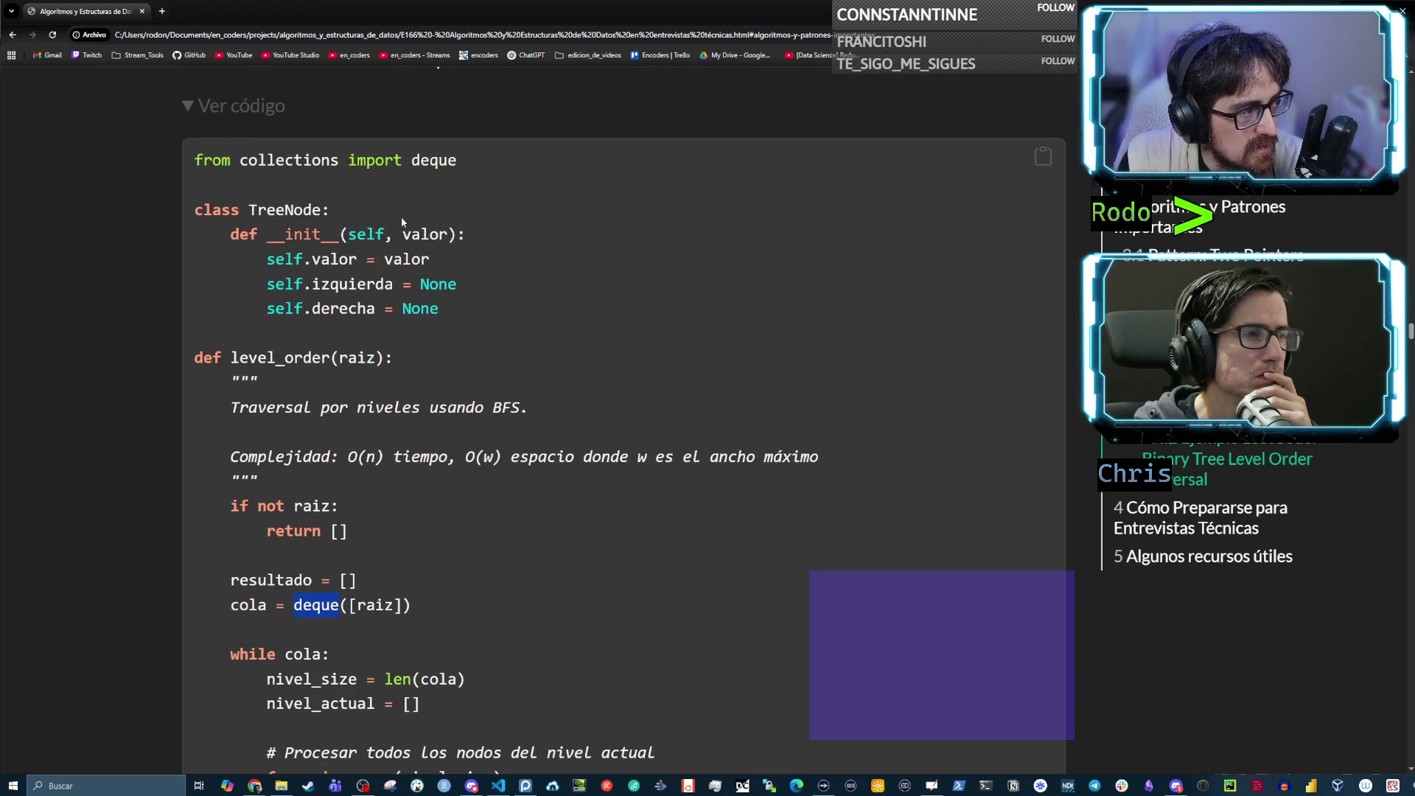
left_click_drag(462, 161, 221, 161)
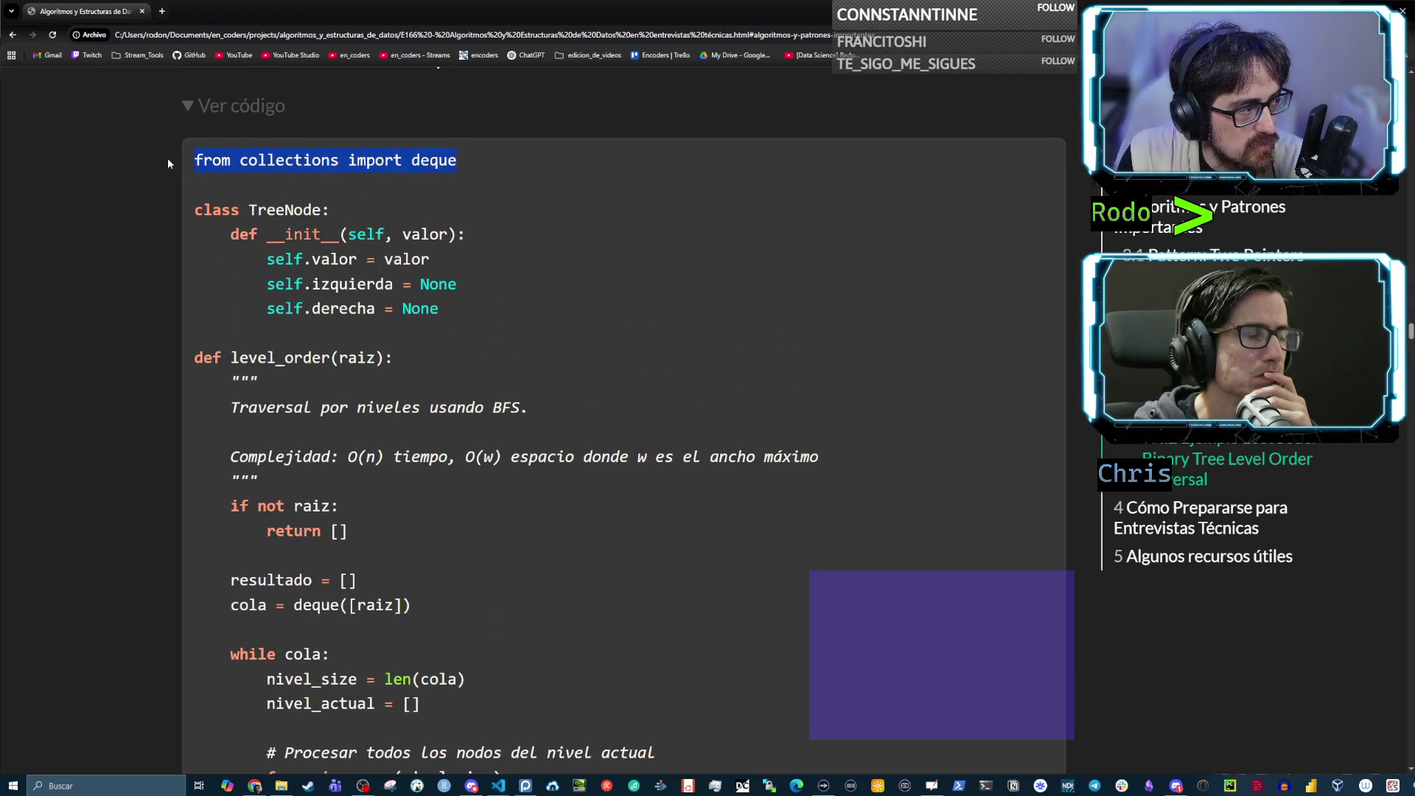
double_click(292, 166)
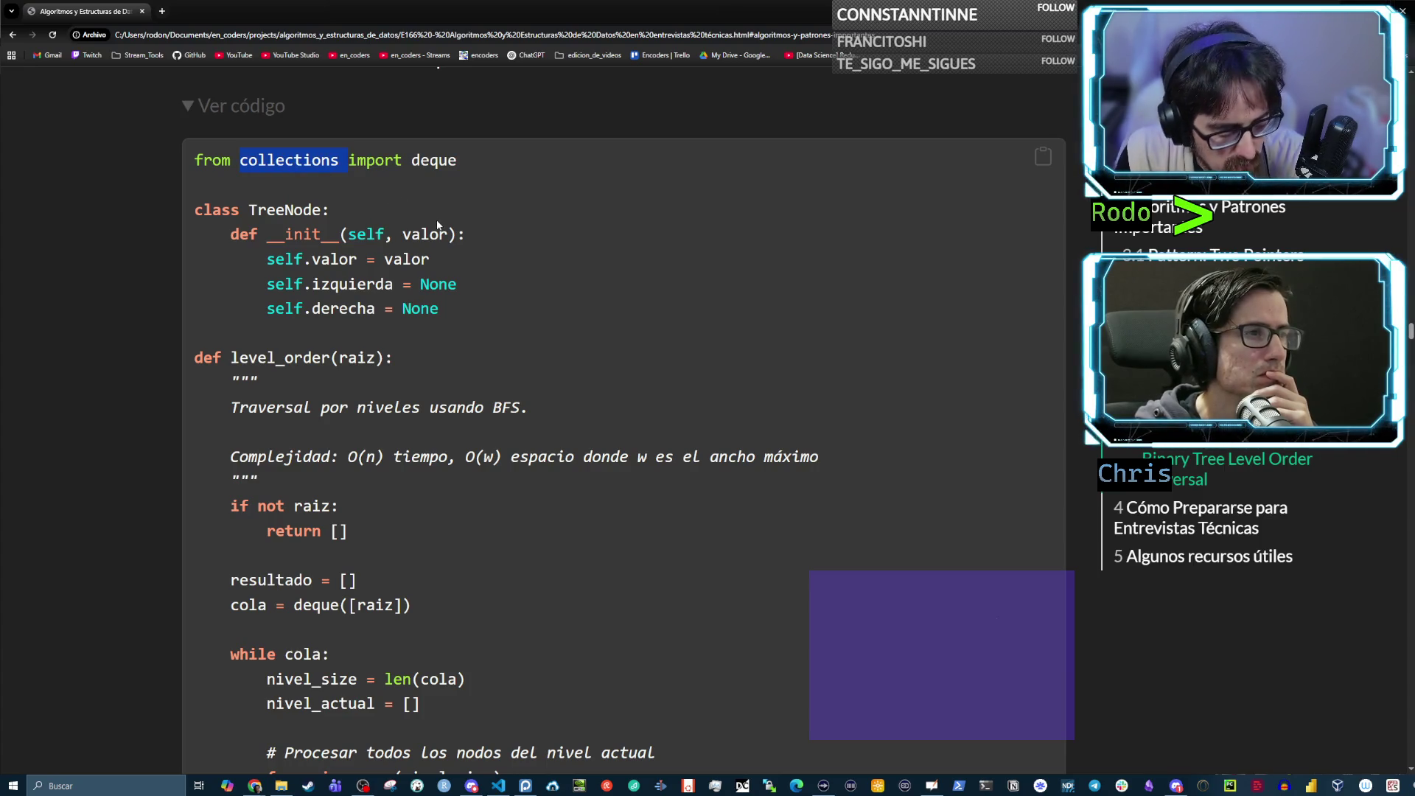
scroll(413, 267, "down", 1)
mouse_move(463, 271)
left_mouse_down()
mouse_move(181, 189)
mouse_move(138, 148)
left_mouse_up()
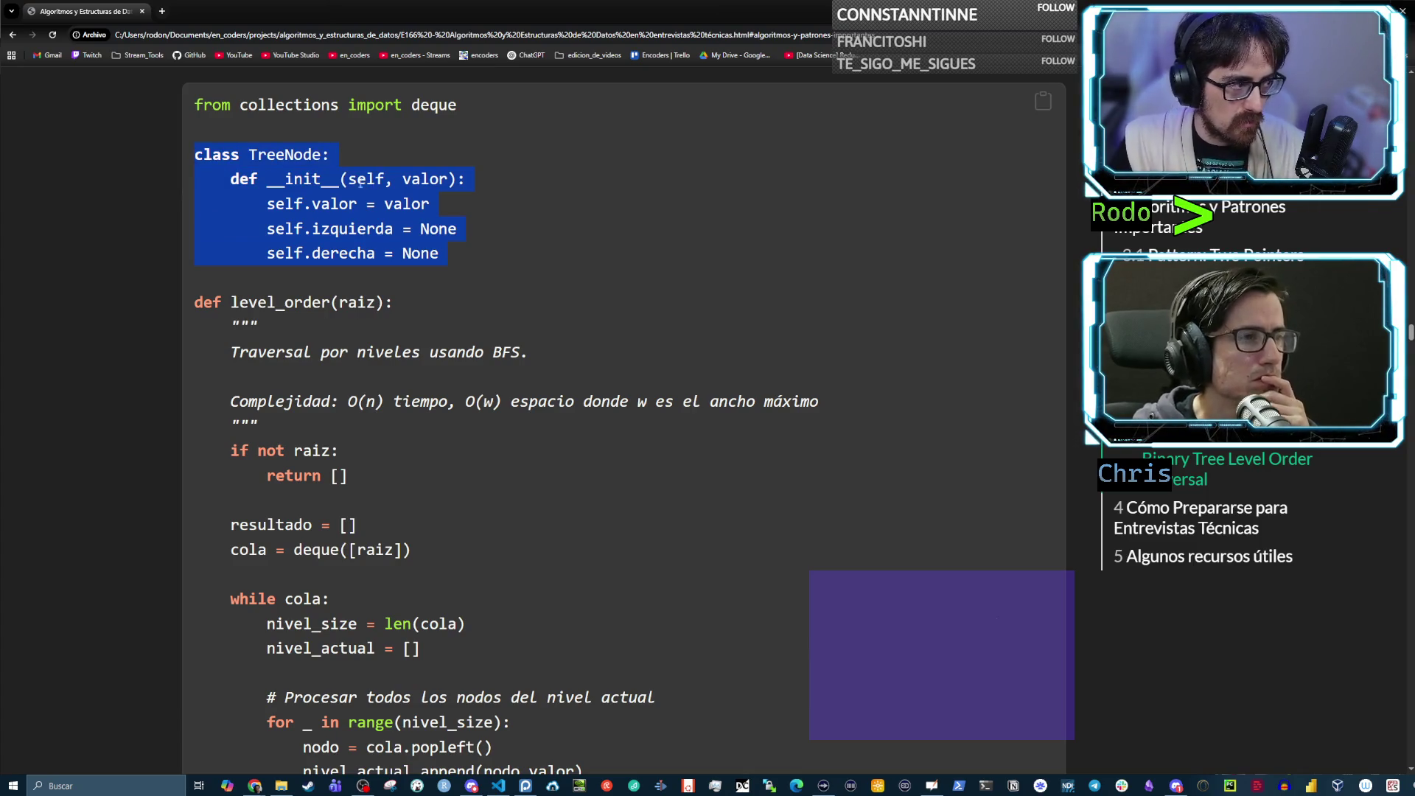
scroll(438, 254, "down", 5)
scroll(438, 258, "up", 1)
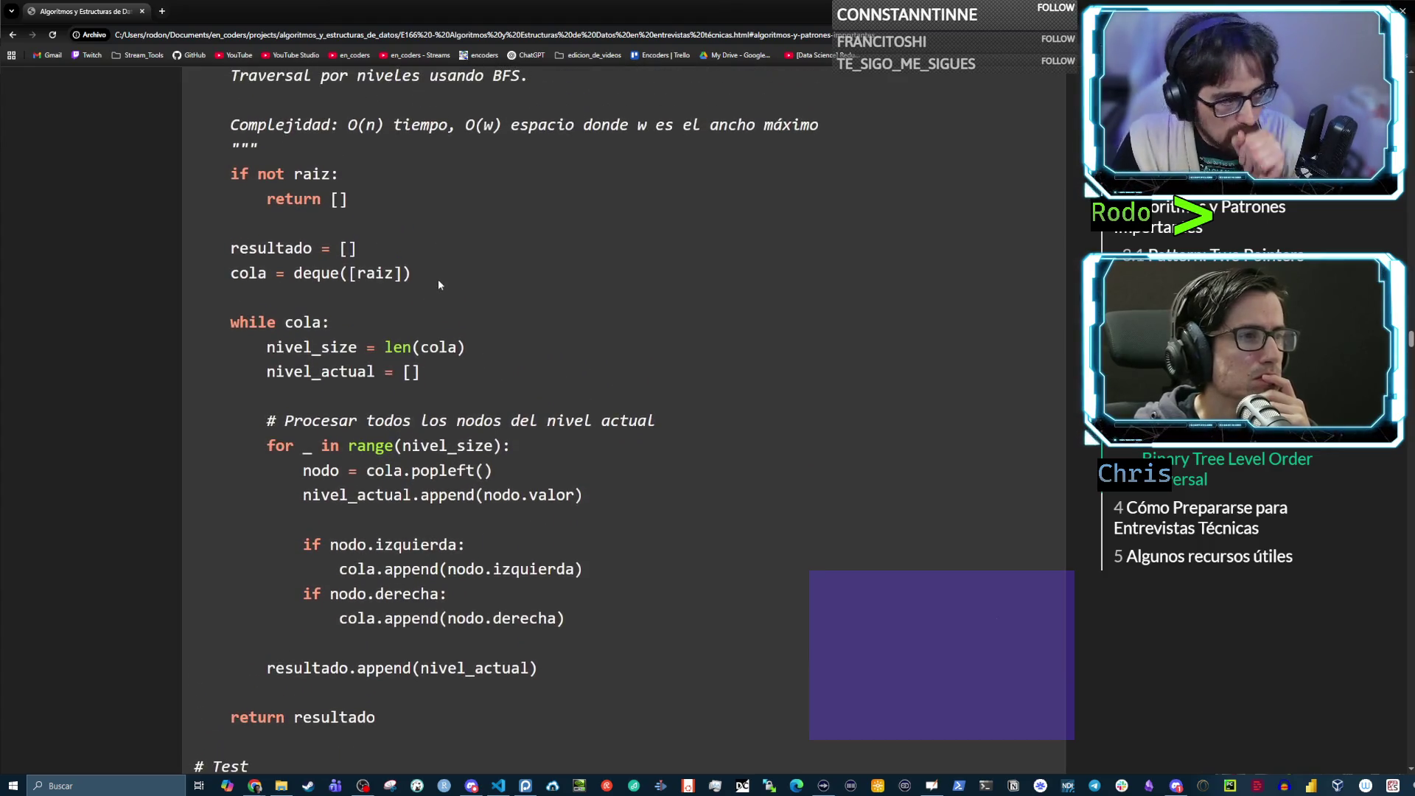
scroll(439, 293, "down", 1)
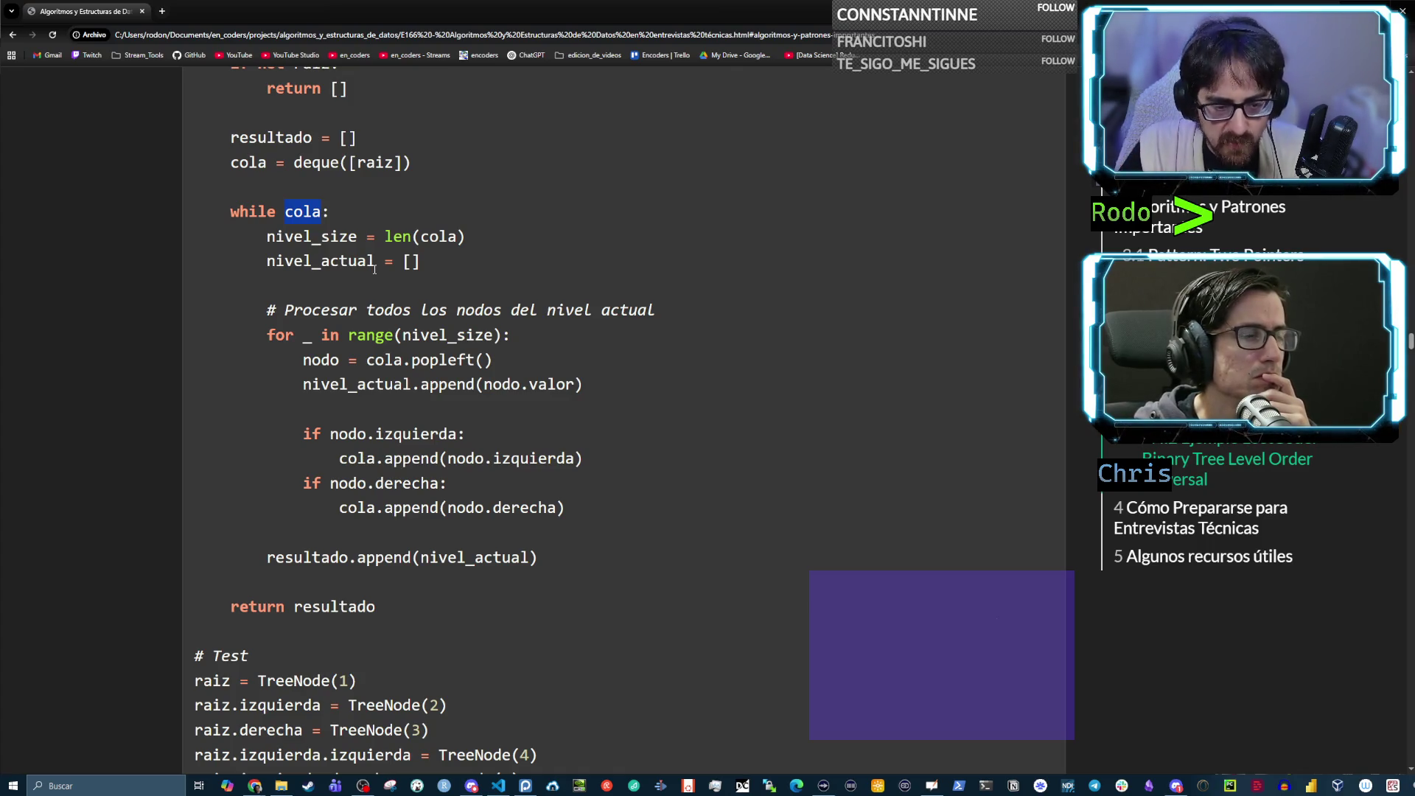
left_click_drag(384, 236, 466, 237)
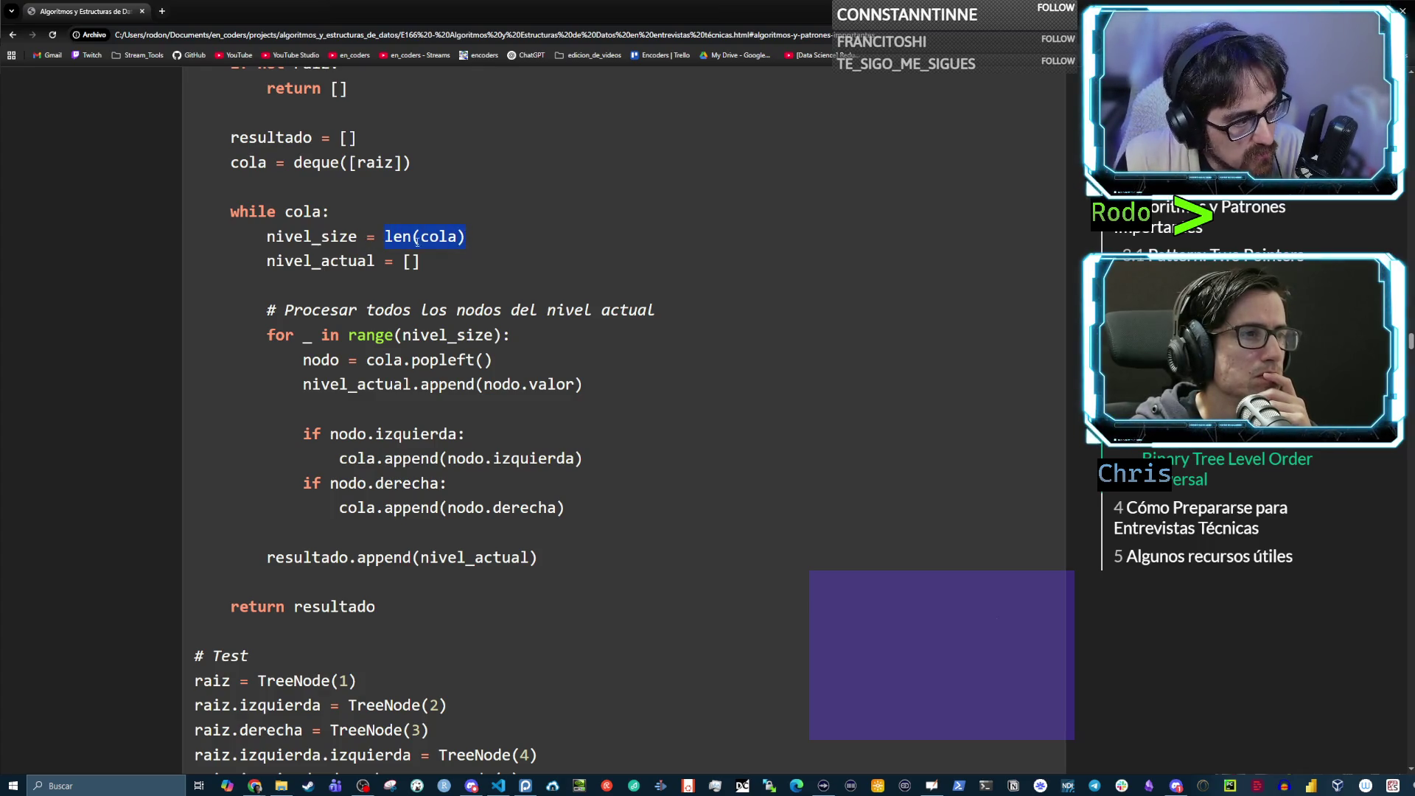
left_click_drag(356, 236, 264, 237)
left_click(324, 237)
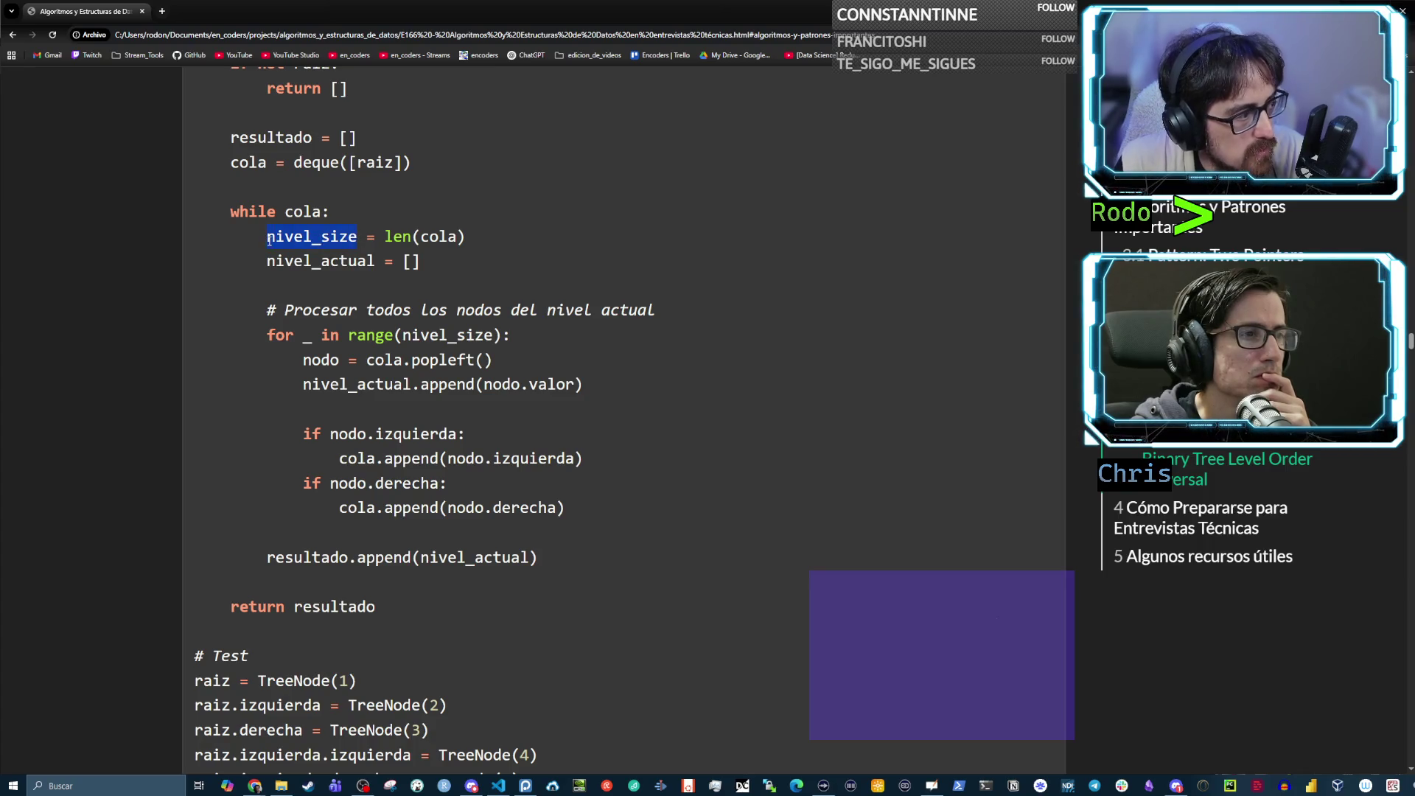
mouse_move(422, 264)
left_mouse_down()
mouse_move(285, 265)
mouse_move(402, 264)
left_mouse_up()
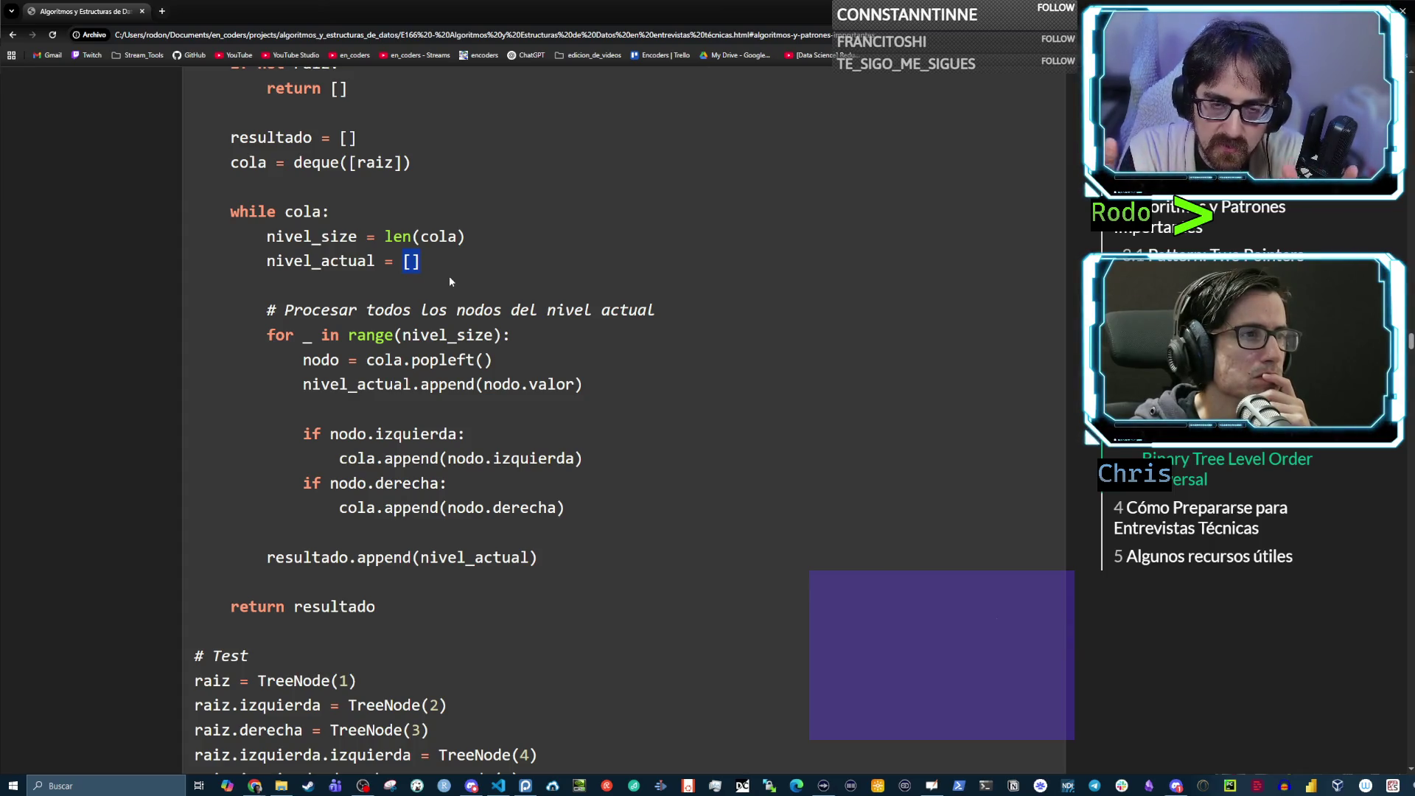
left_click(411, 260)
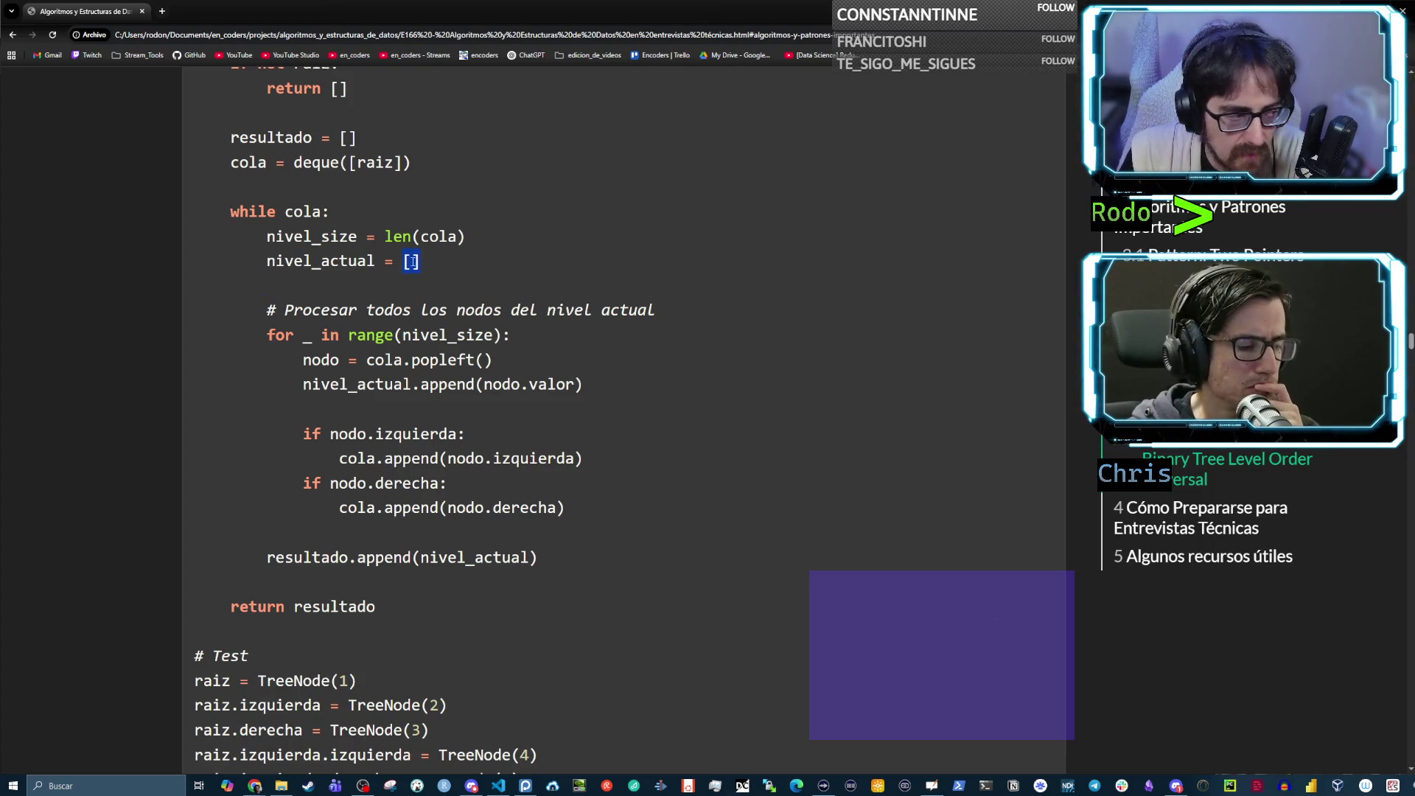
double_click(321, 261)
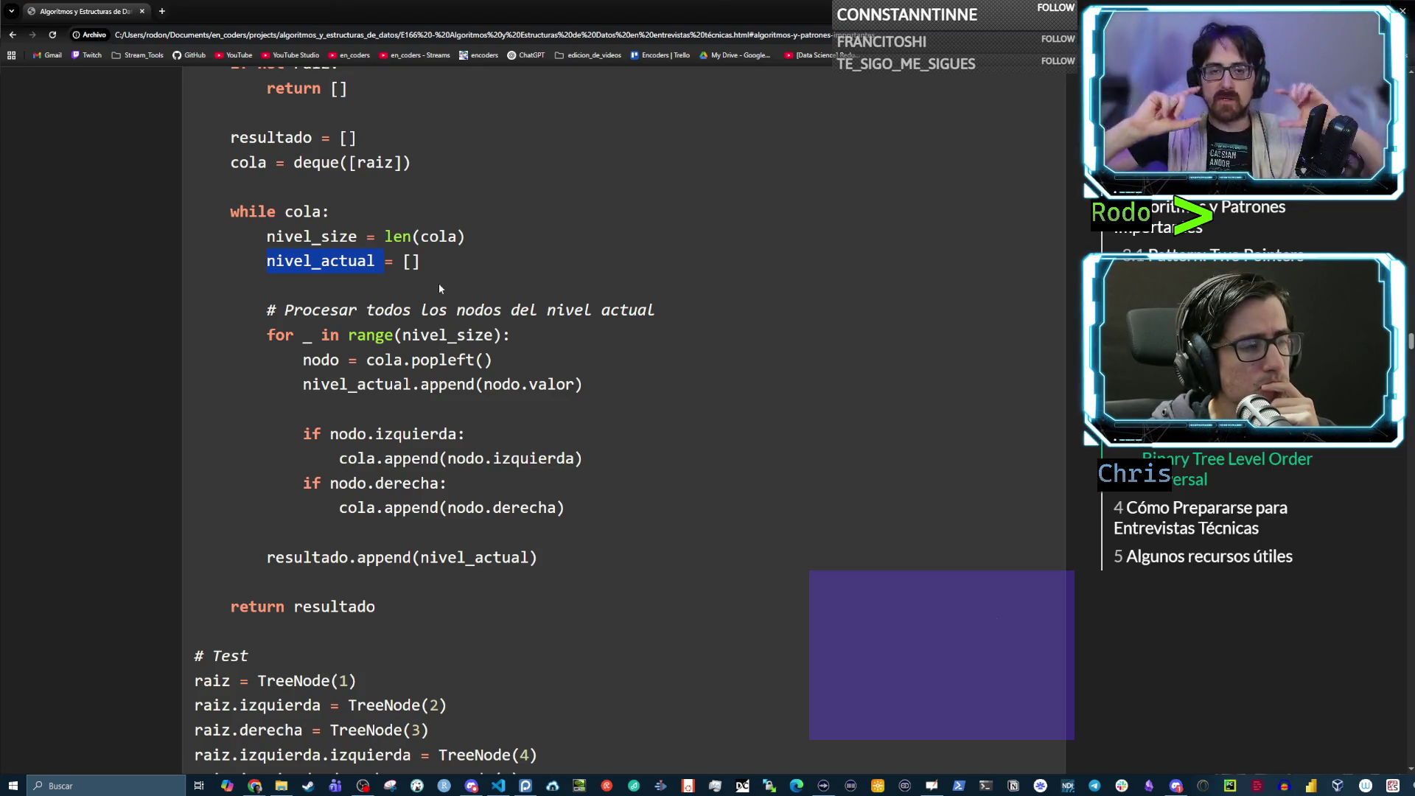
left_click(441, 286)
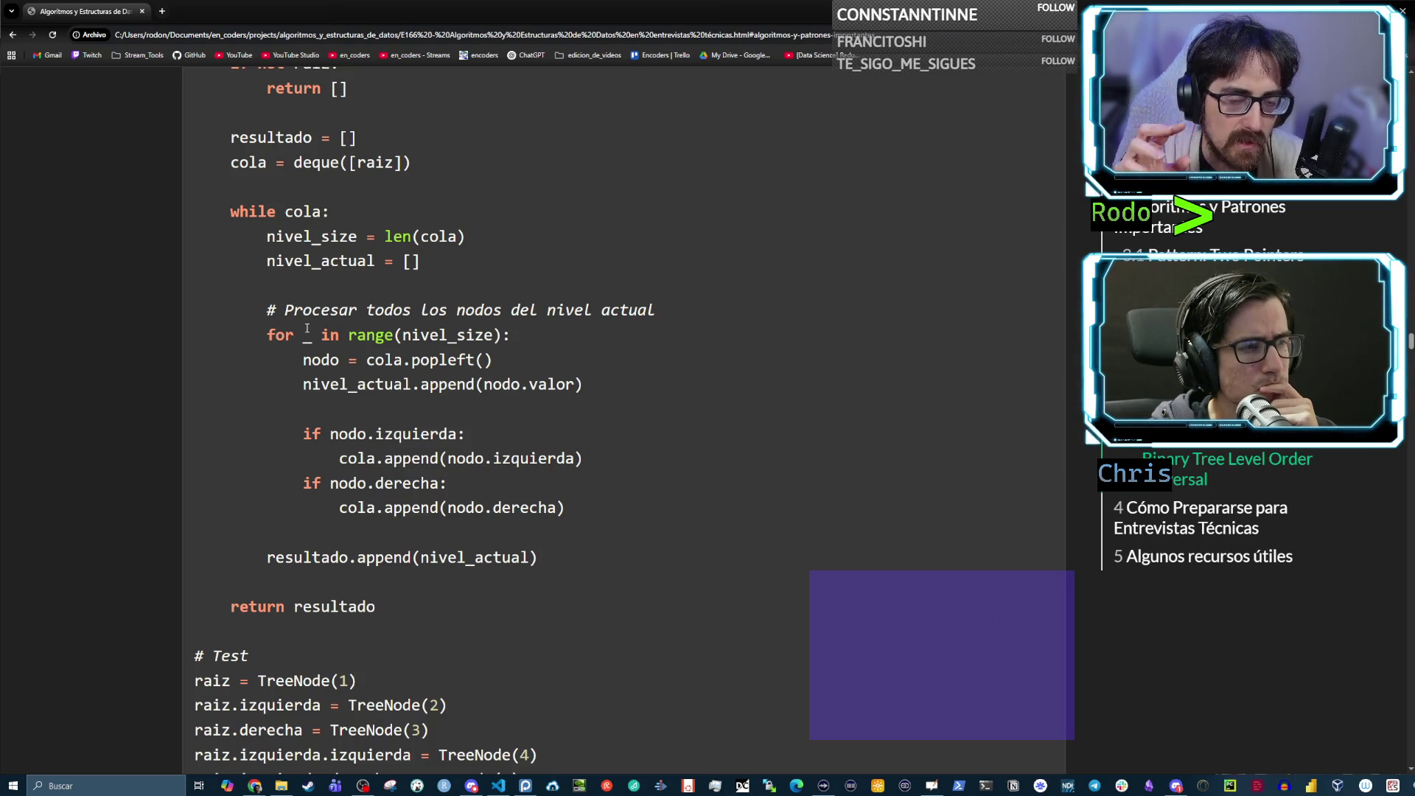
double_click(298, 336)
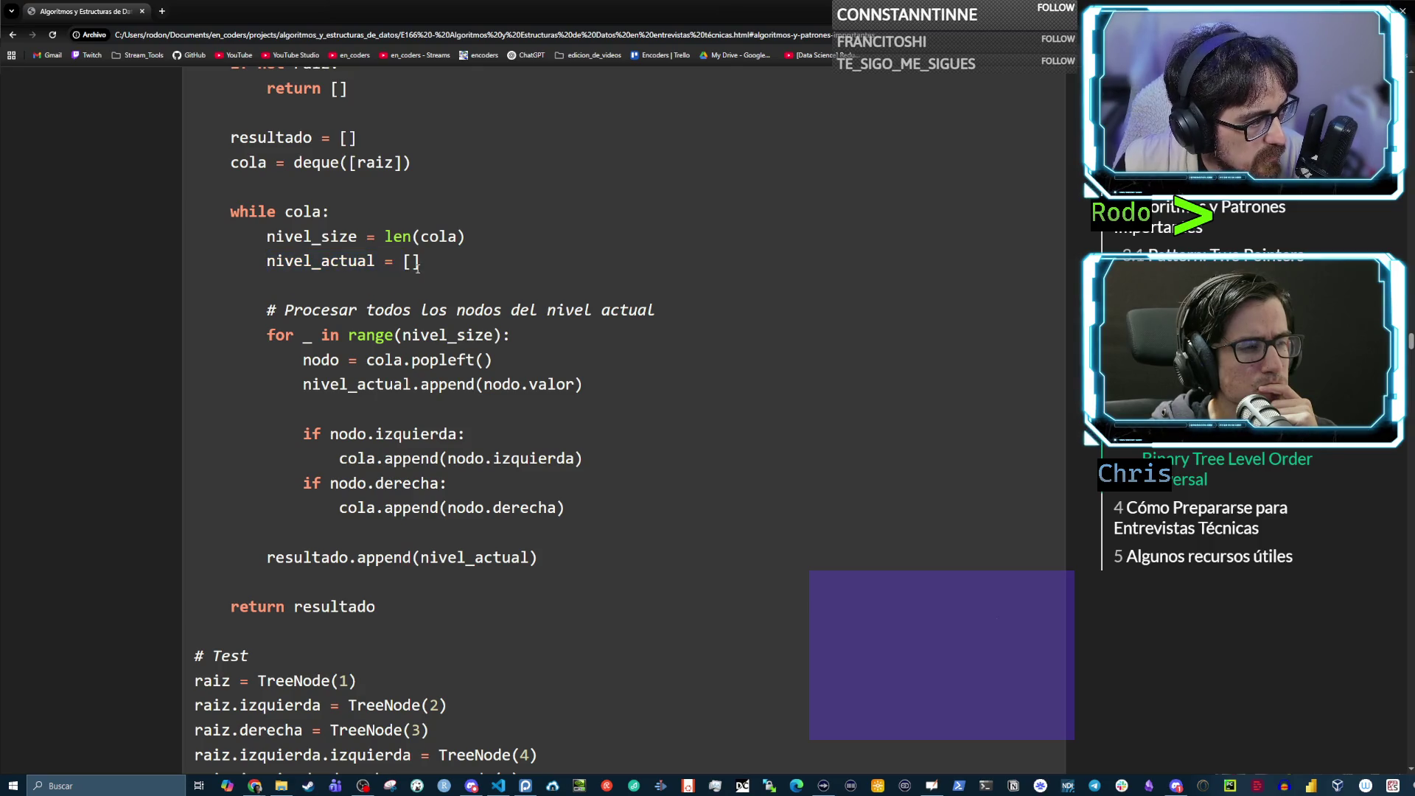
left_click_drag(341, 336, 506, 335)
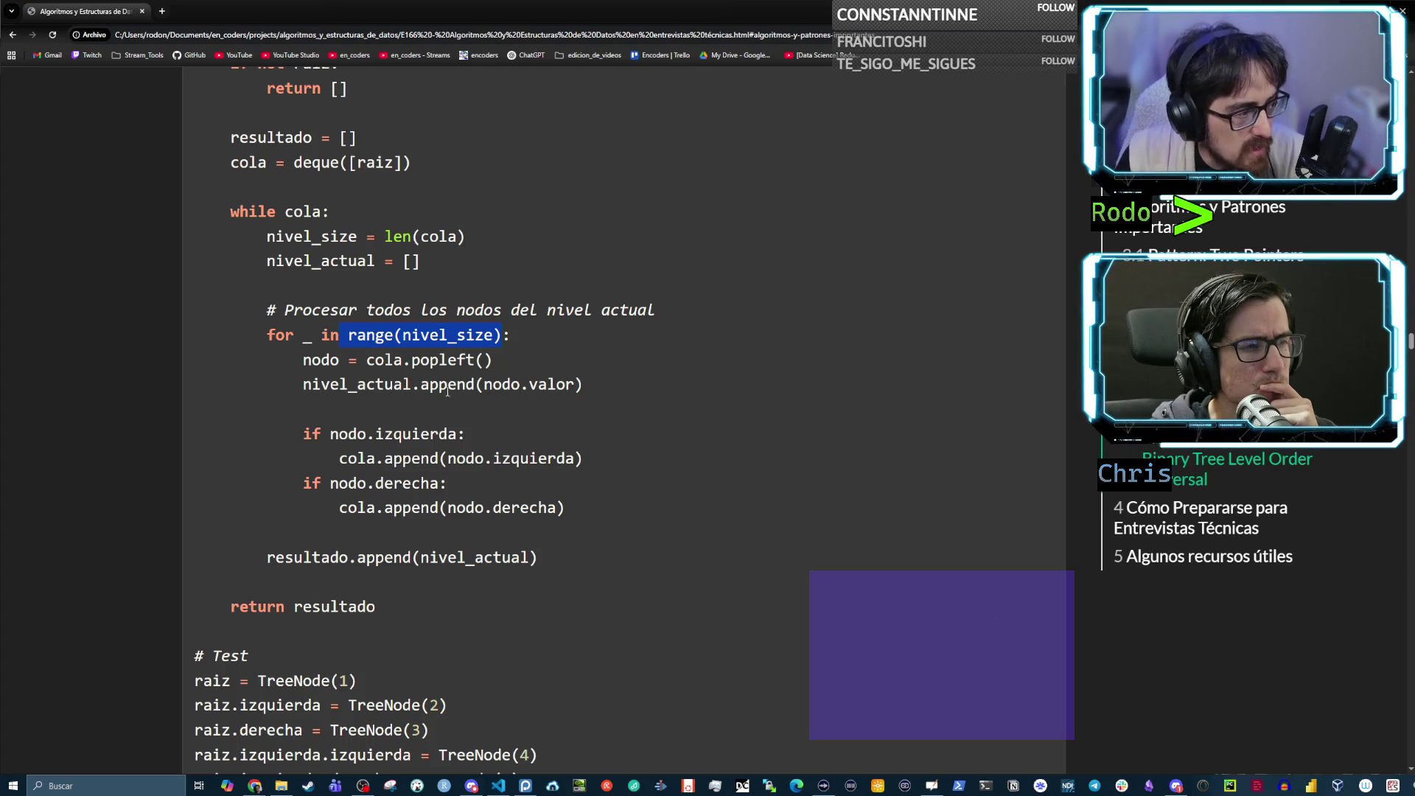
left_click(404, 364)
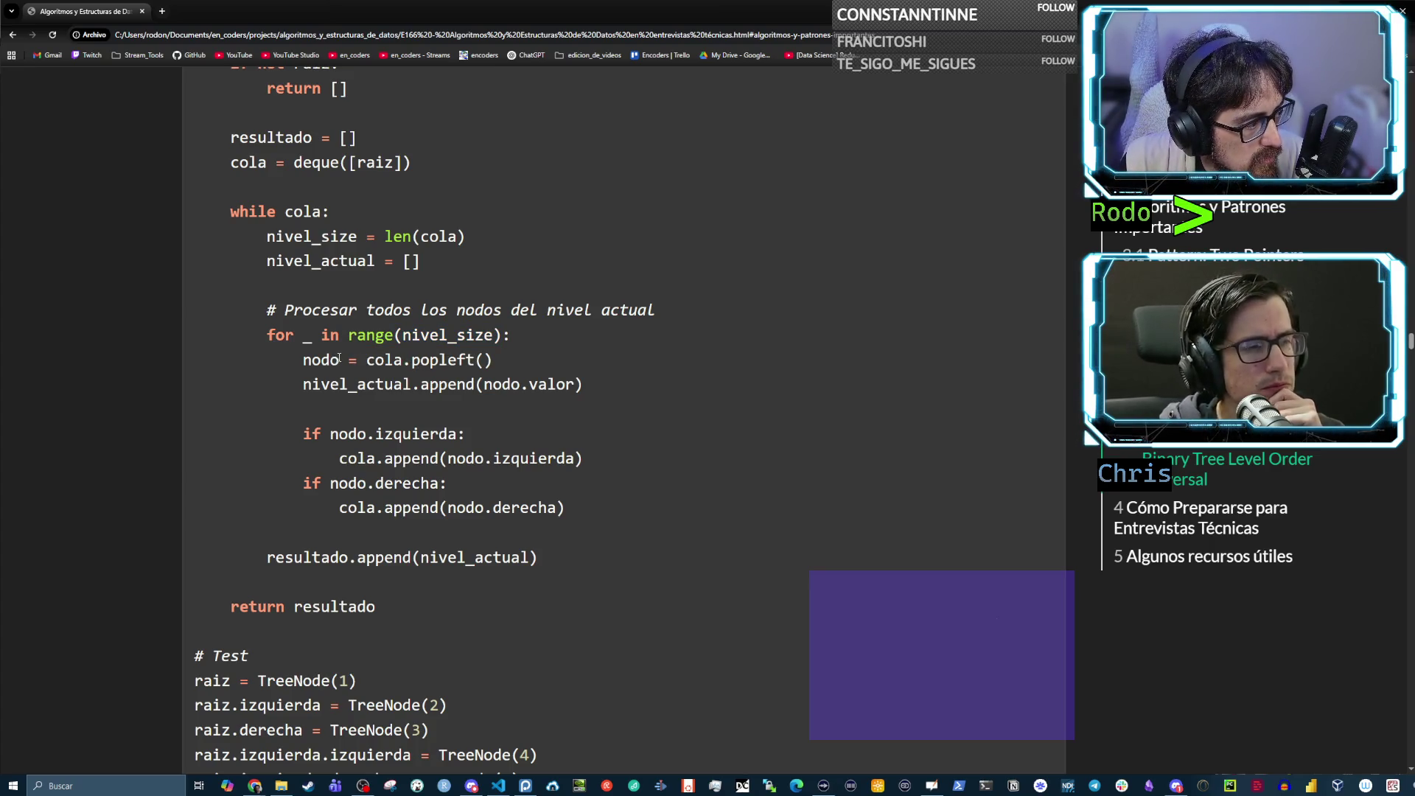
left_click_drag(359, 360, 501, 361)
left_click(441, 361)
left_click_drag(411, 360, 499, 361)
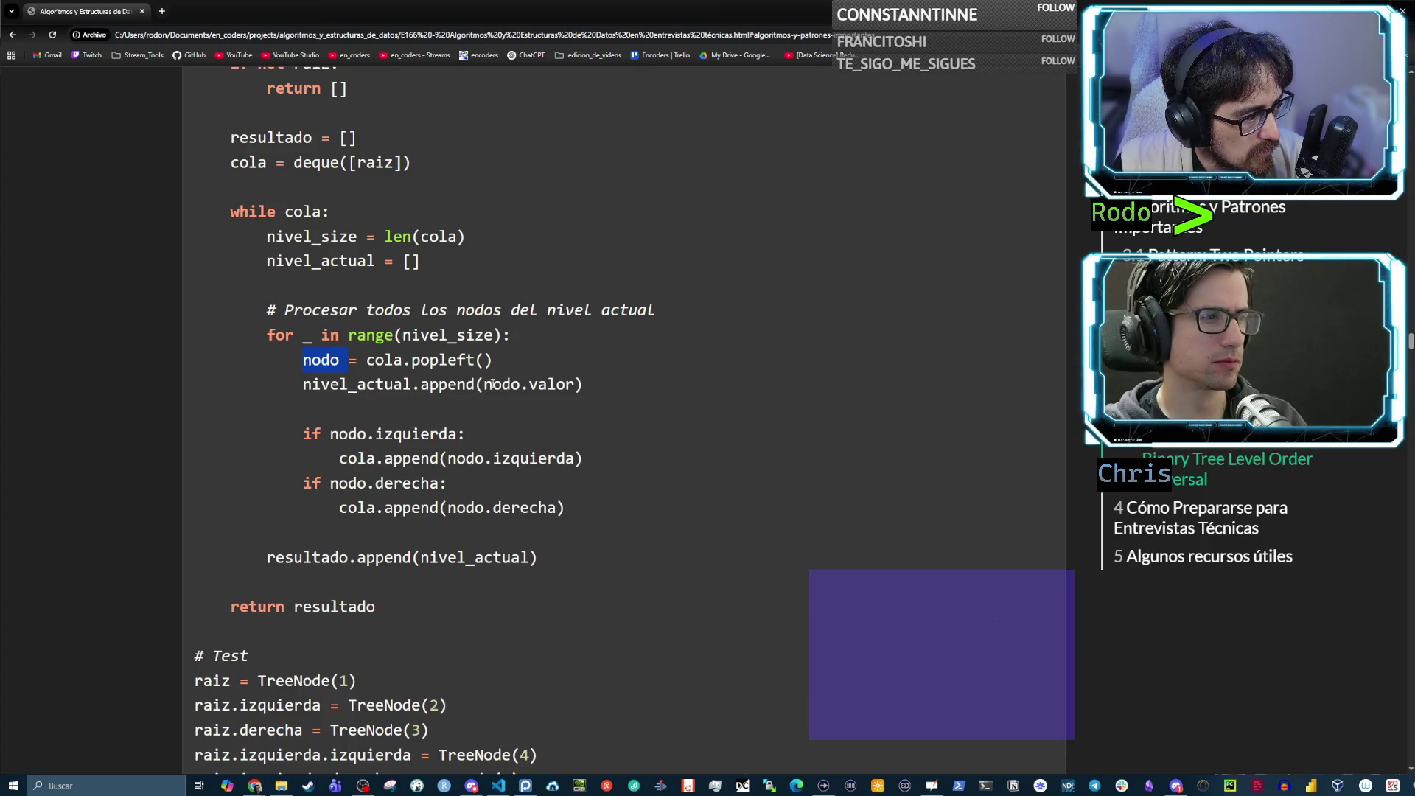
double_click(473, 384)
left_click_drag(473, 385, 594, 385)
left_click(550, 388)
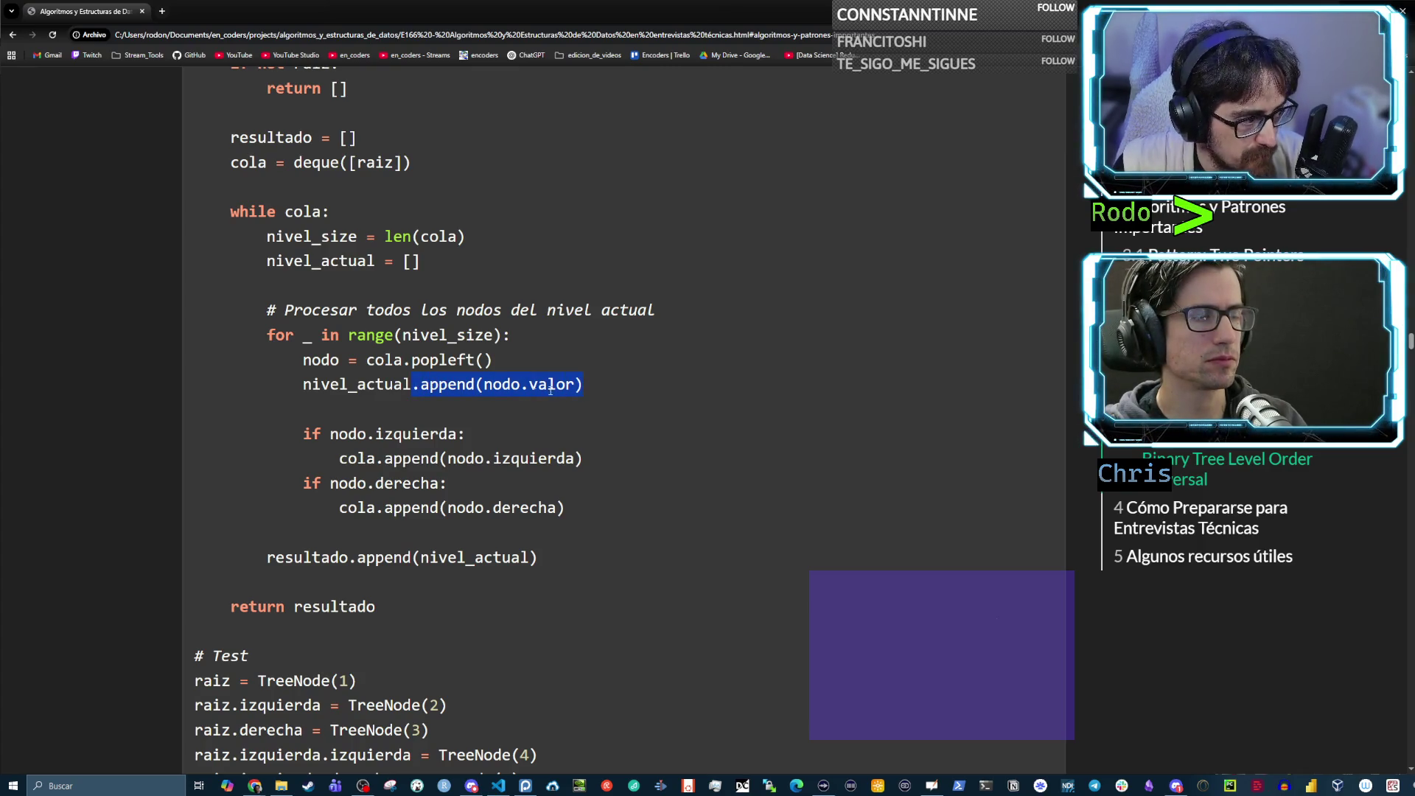
scroll(408, 393, "down", 2)
left_click_drag(330, 326, 456, 326)
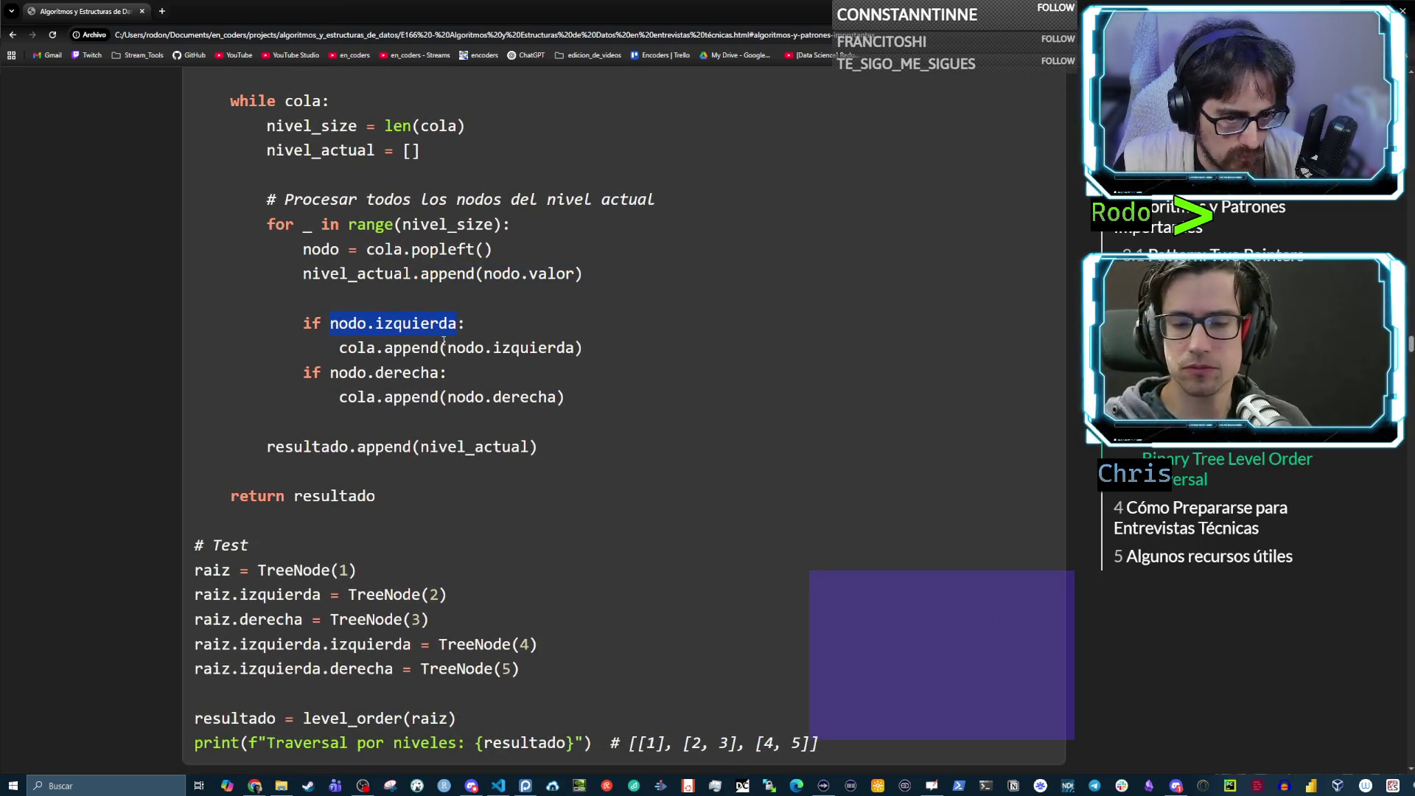
left_click_drag(484, 274, 510, 274)
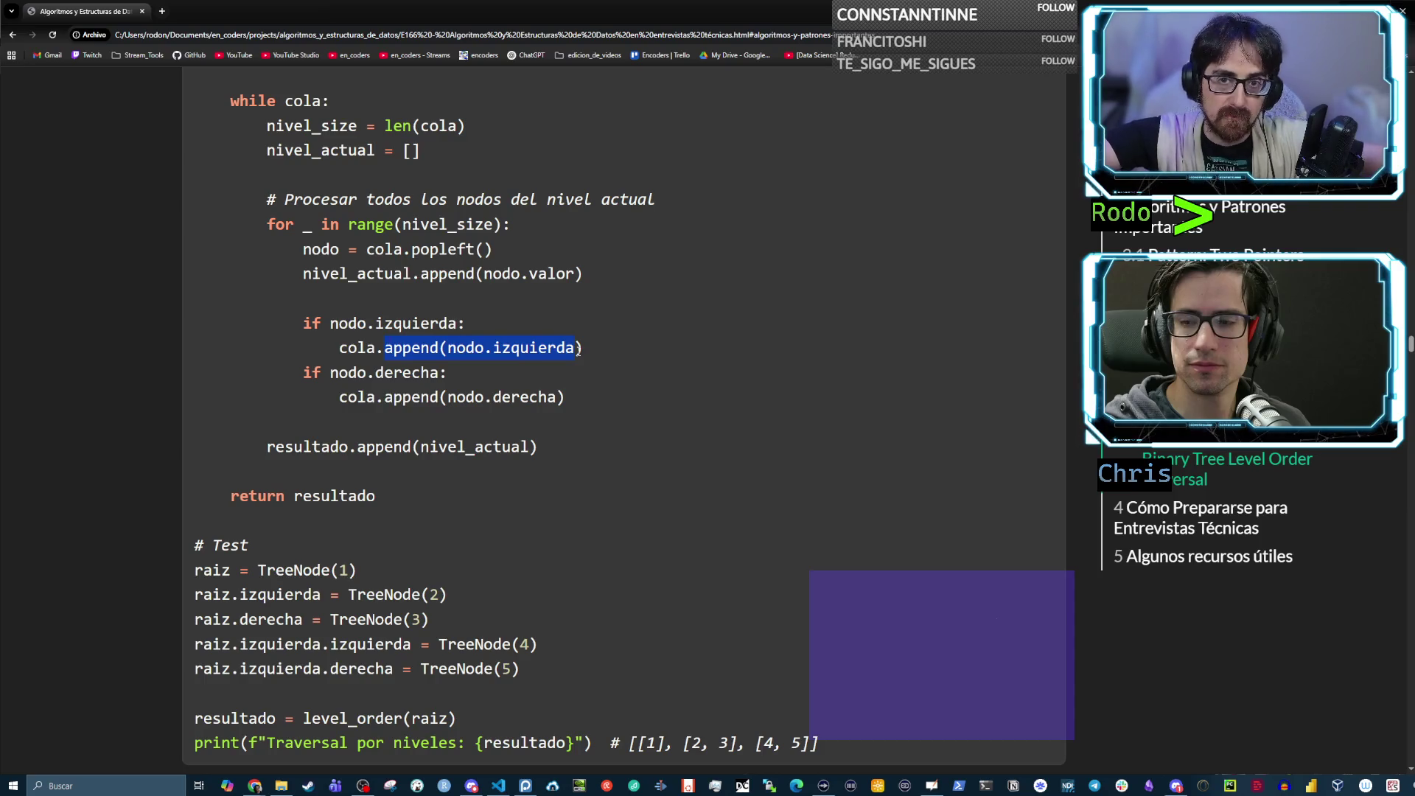
left_click(528, 378)
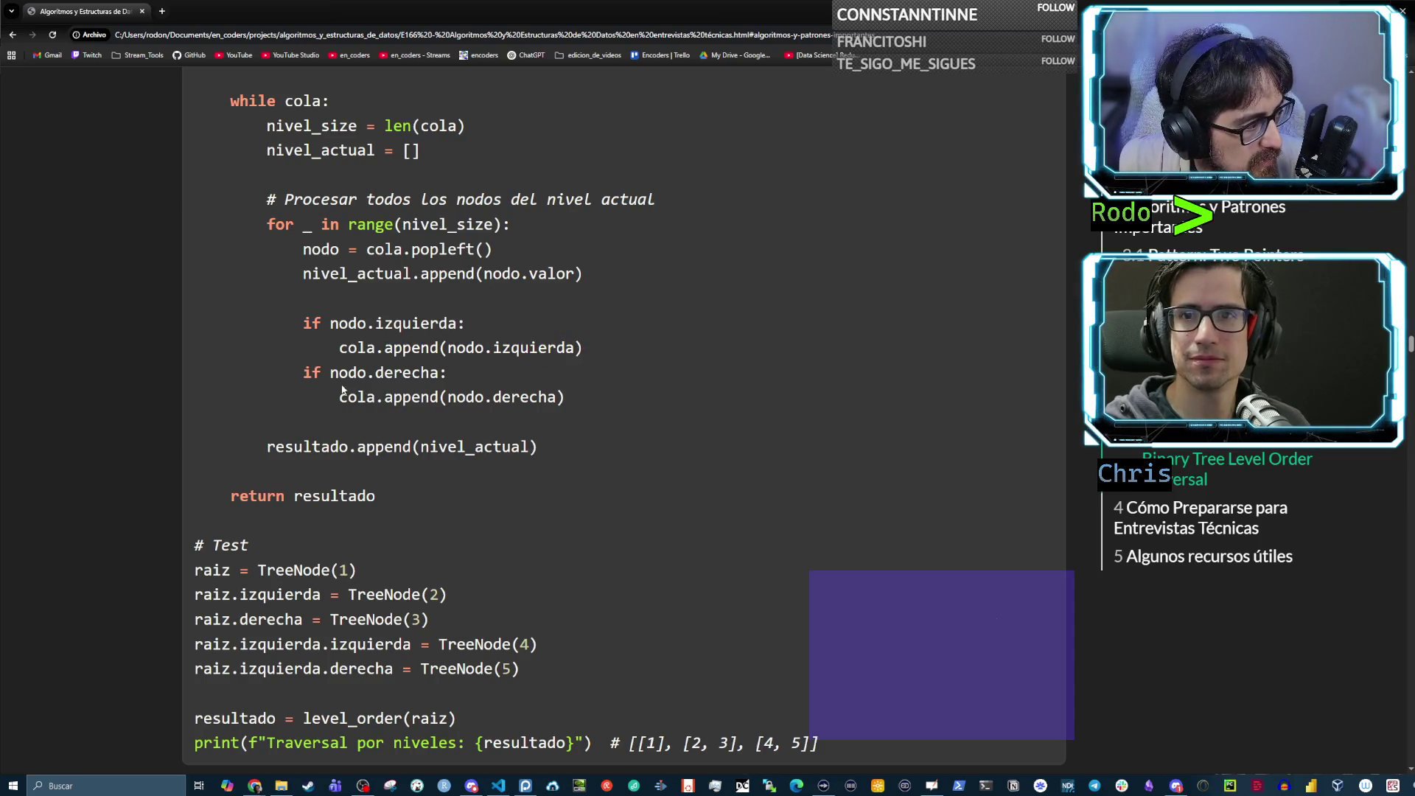
left_click_drag(433, 371, 438, 370)
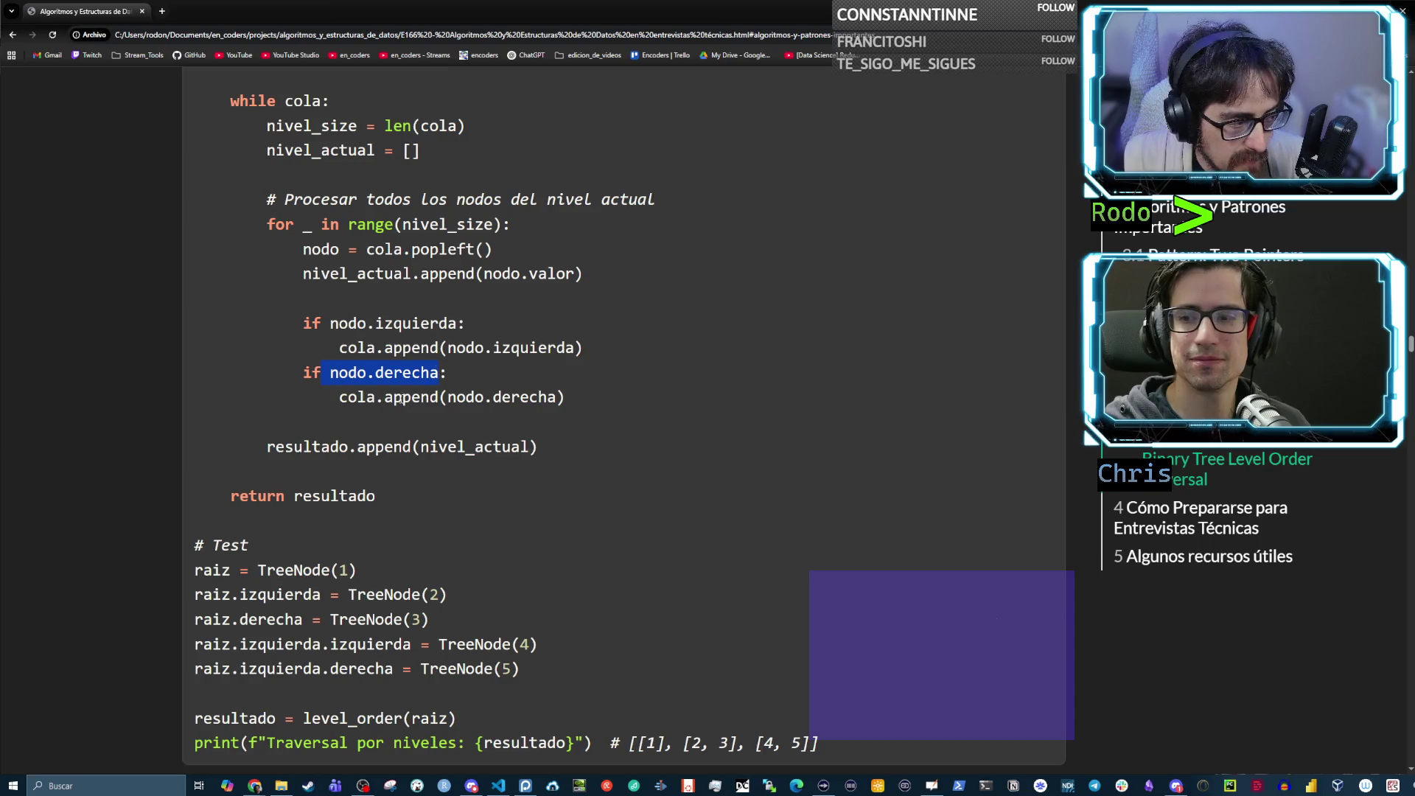
left_click(578, 398)
left_click_drag(311, 389, 164, 375)
left_click(448, 396)
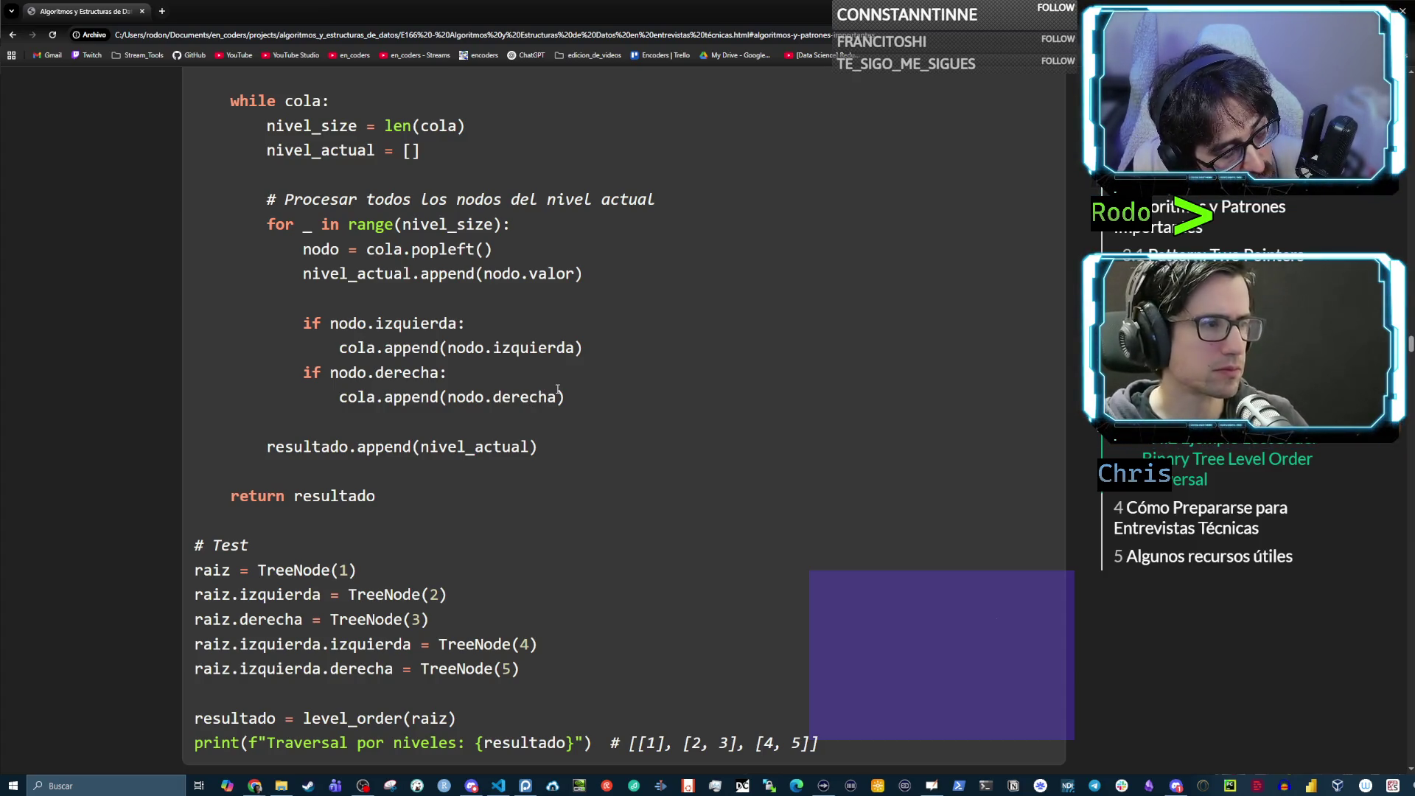
mouse_move(595, 345)
left_mouse_down()
mouse_move(298, 325)
mouse_move(421, 365)
left_mouse_up()
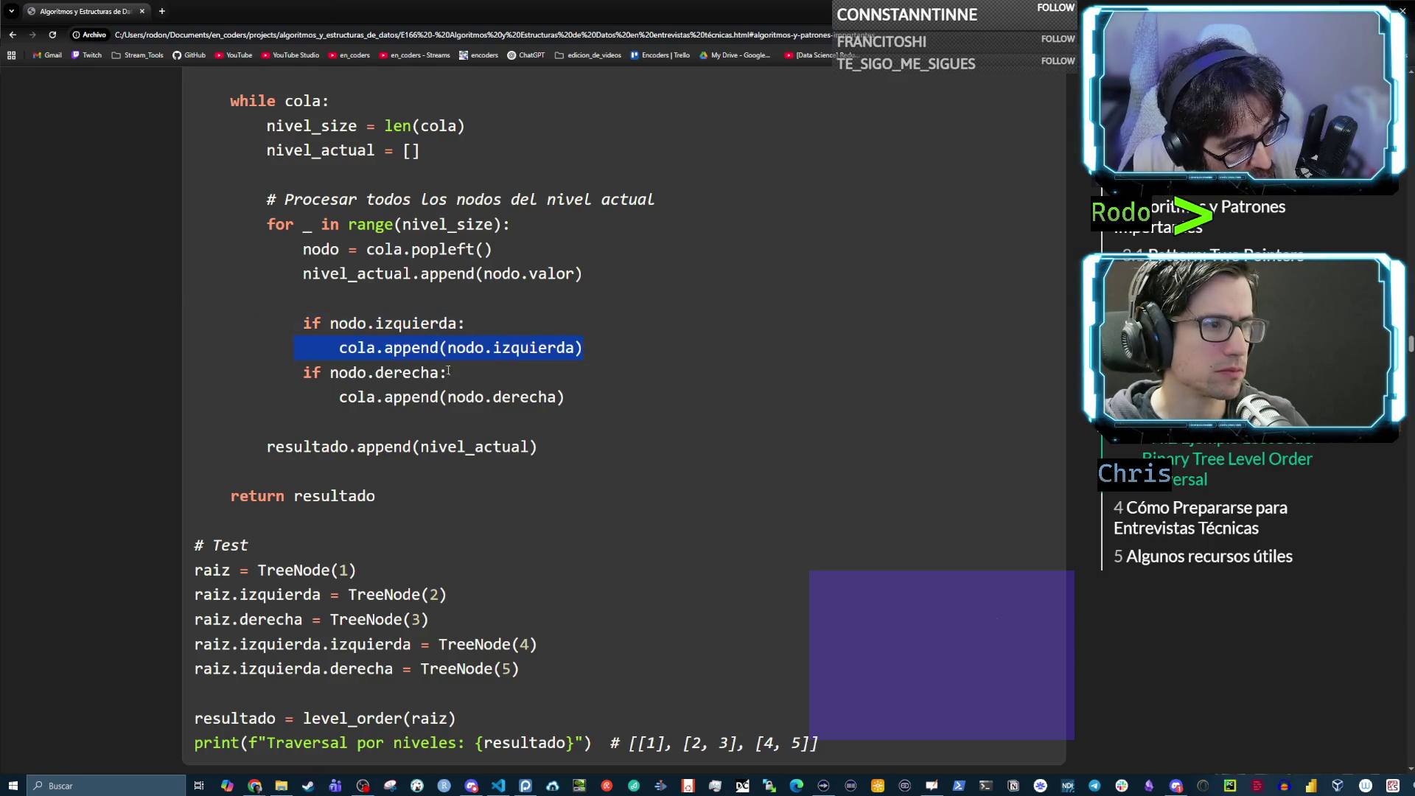
left_click_drag(596, 400, 235, 374)
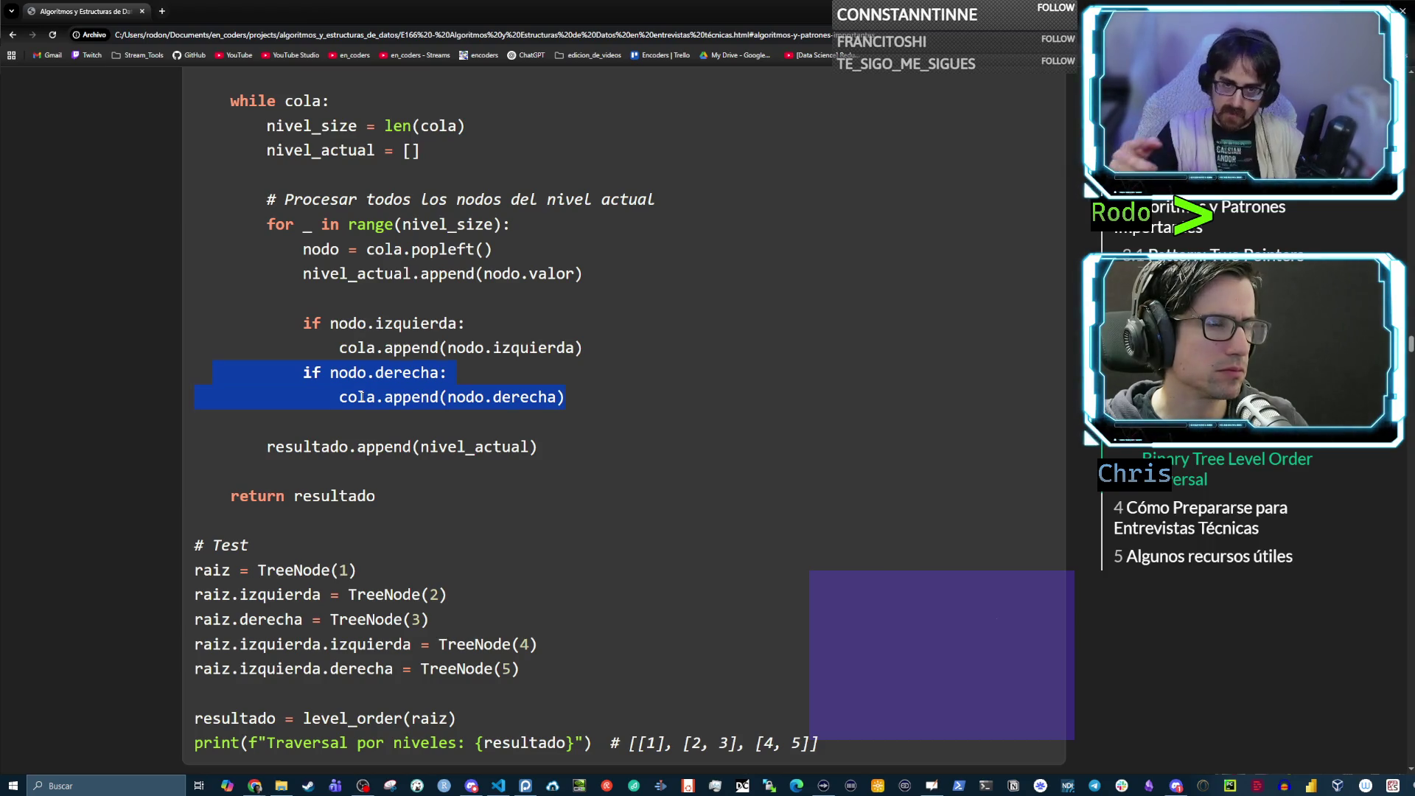
left_click(443, 416)
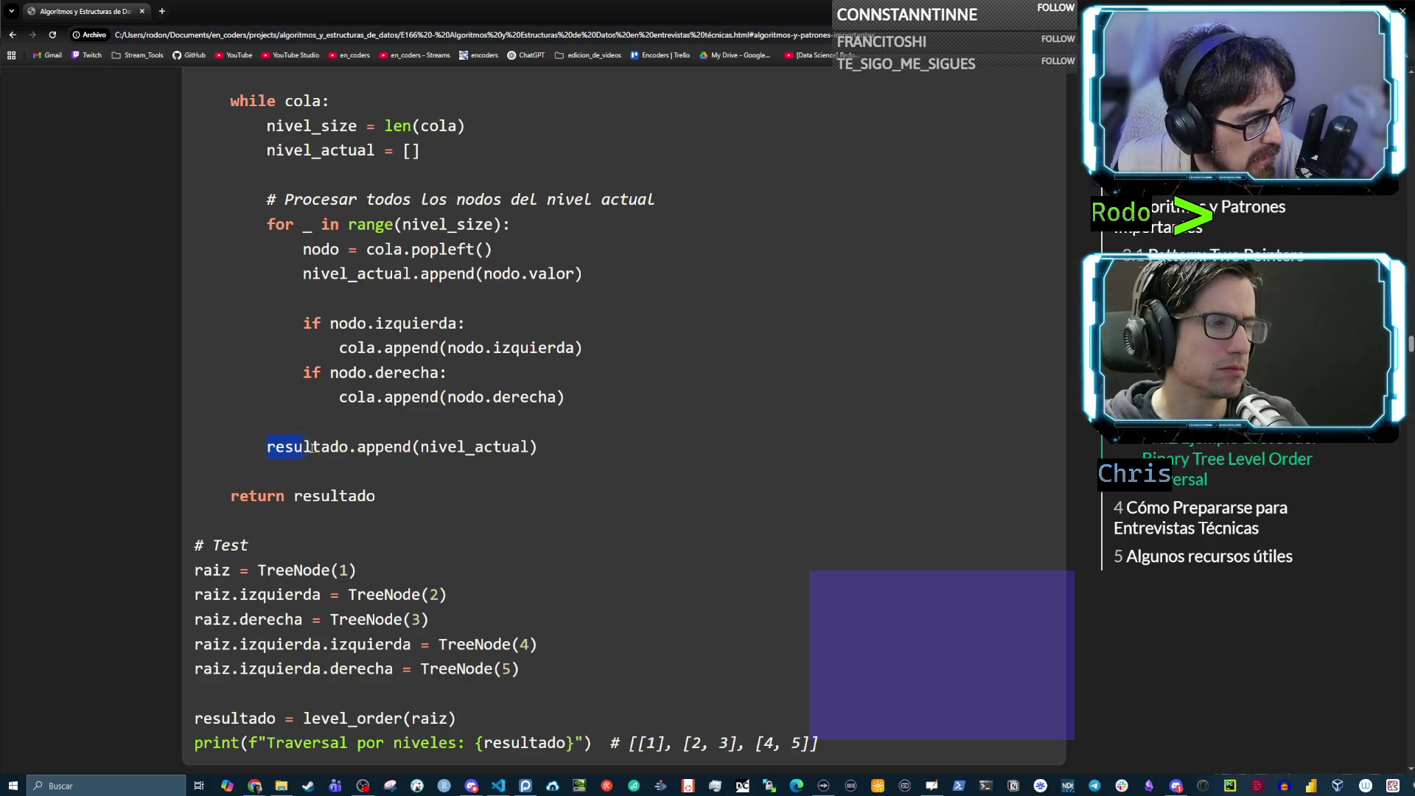
left_click_drag(493, 446, 539, 449)
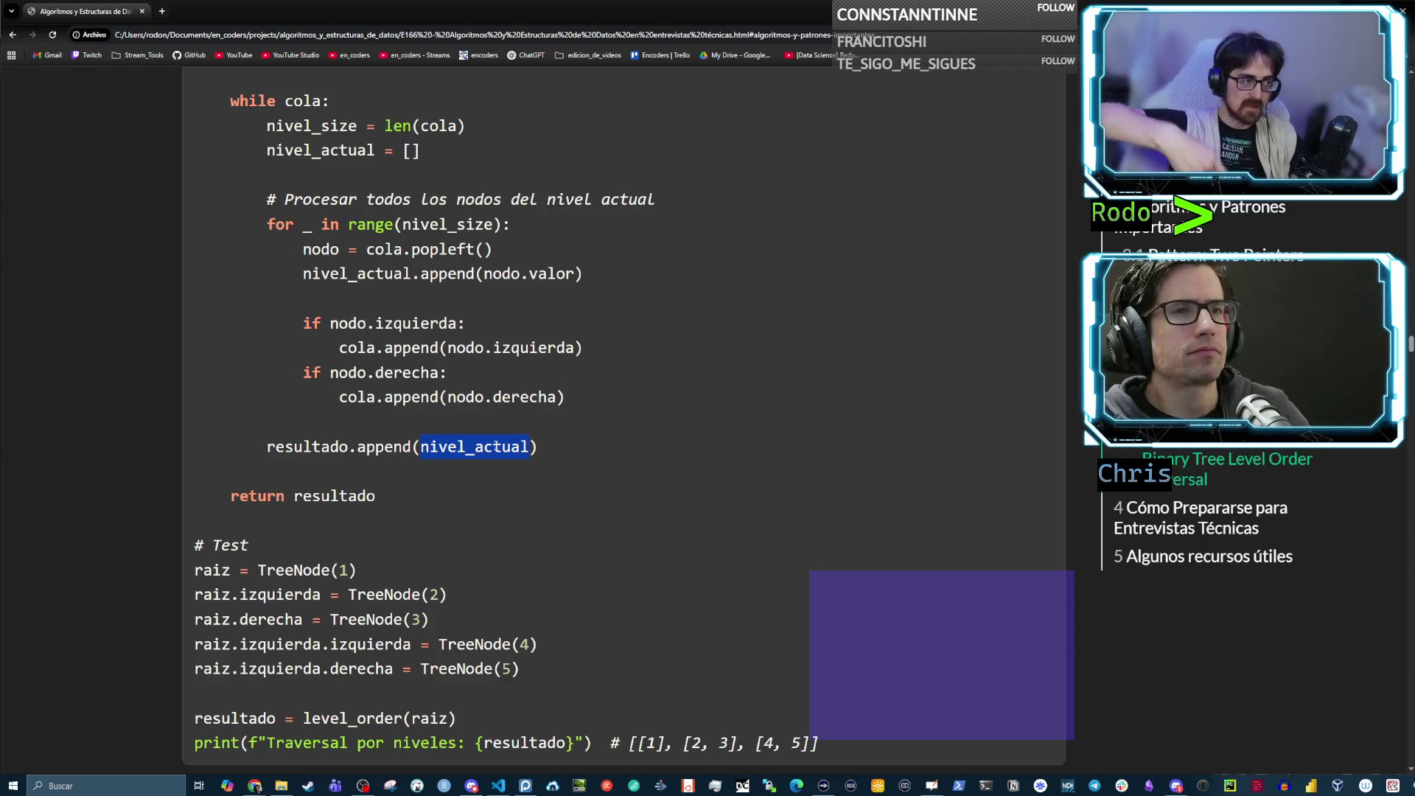
mouse_move(428, 496)
left_mouse_down()
mouse_move(180, 230)
mouse_move(164, 116)
left_mouse_up()
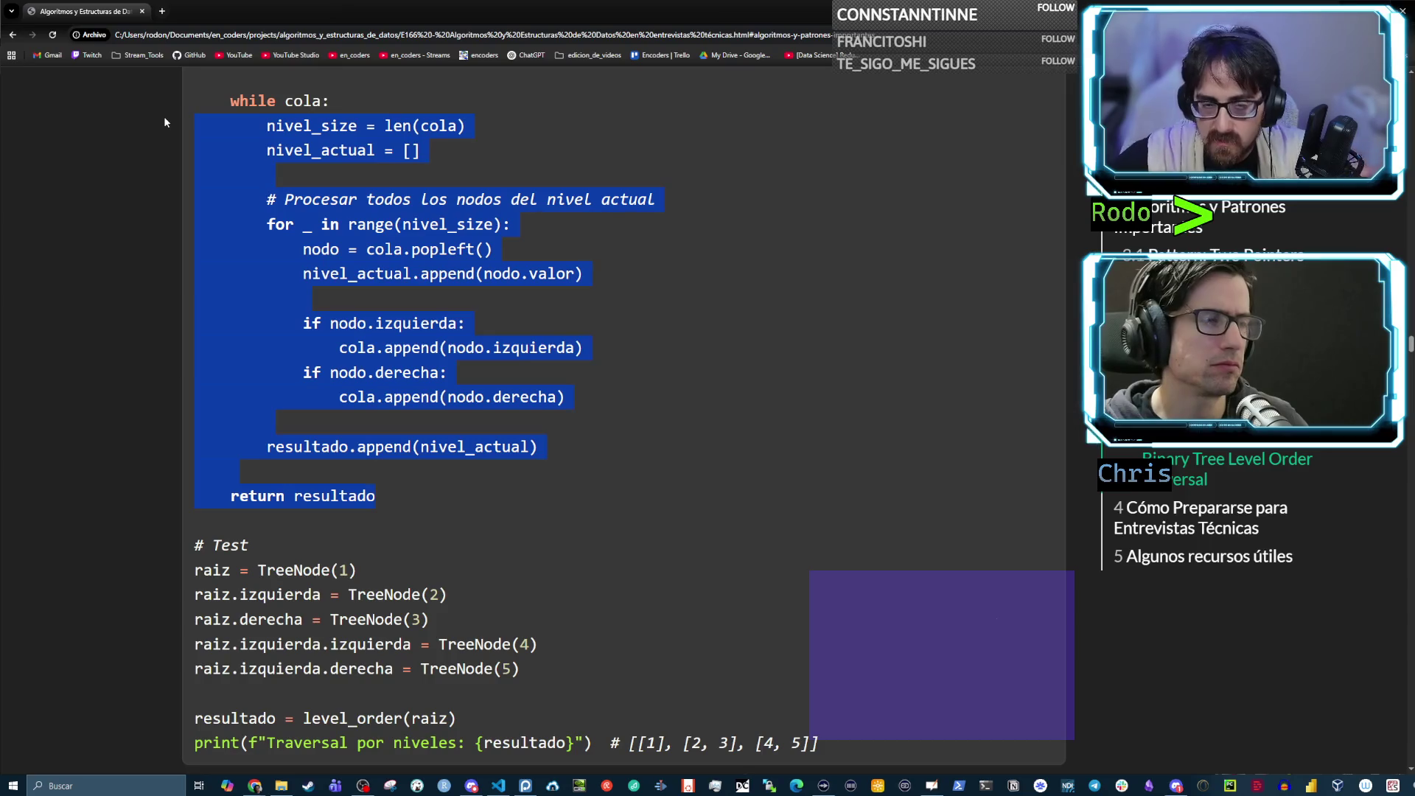
scroll(286, 259, "down", 3)
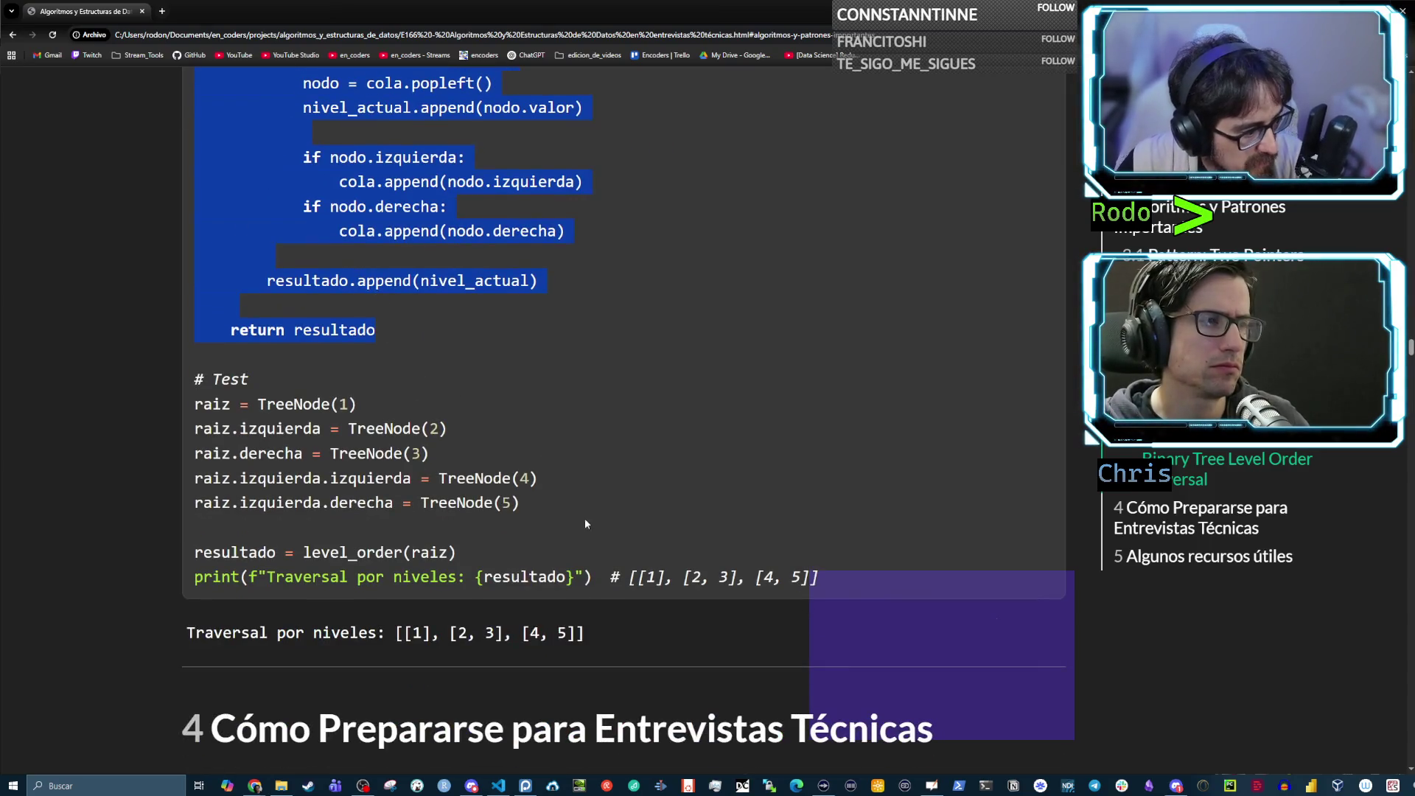
left_click_drag(629, 573, 812, 579)
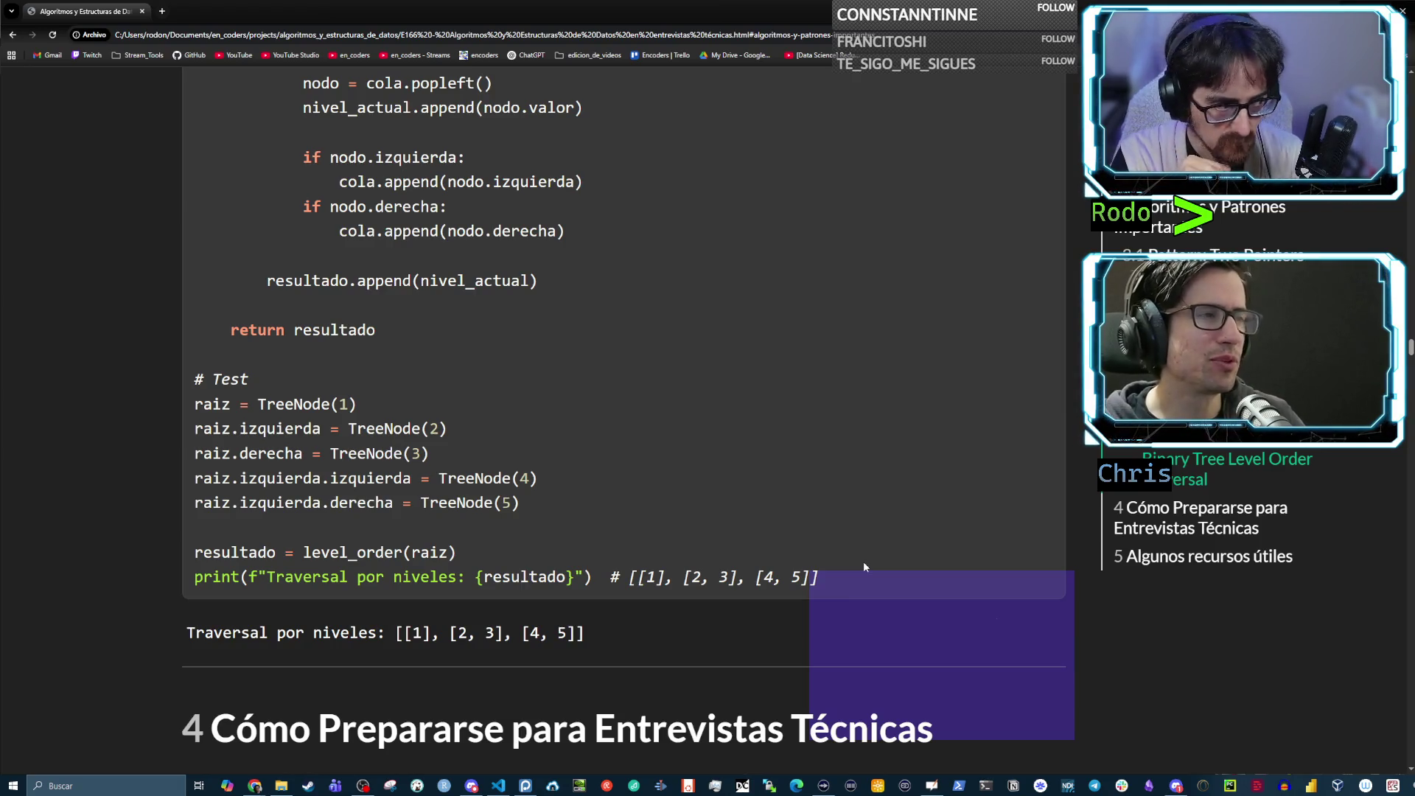
scroll(808, 536, "up", 4)
scroll(475, 412, "up", 2)
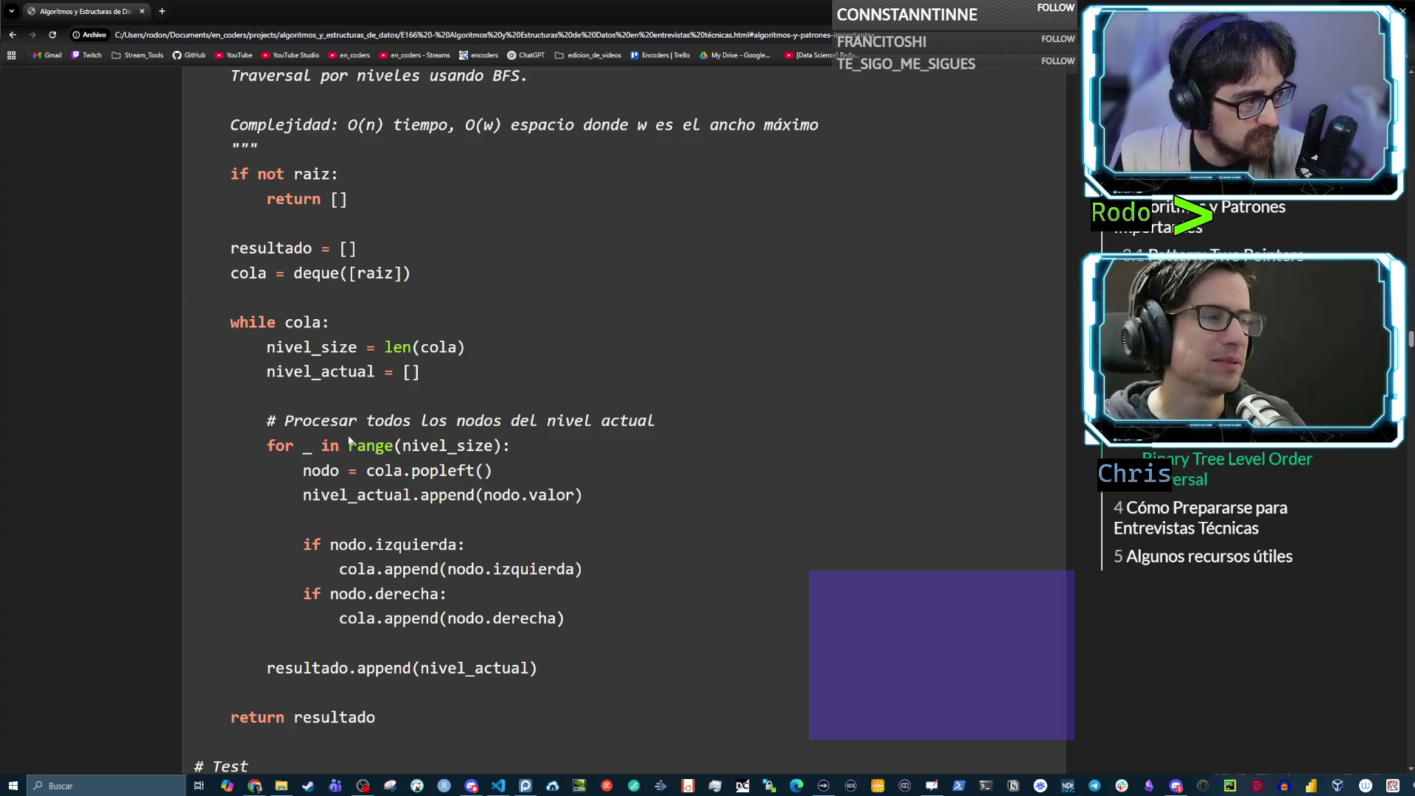
Highlight deque in the queue setup line and the whole 'resultado = []' line
mouse_move(316, 273)
left_mouse_down()
mouse_move(339, 274)
mouse_move(208, 242)
left_mouse_up()
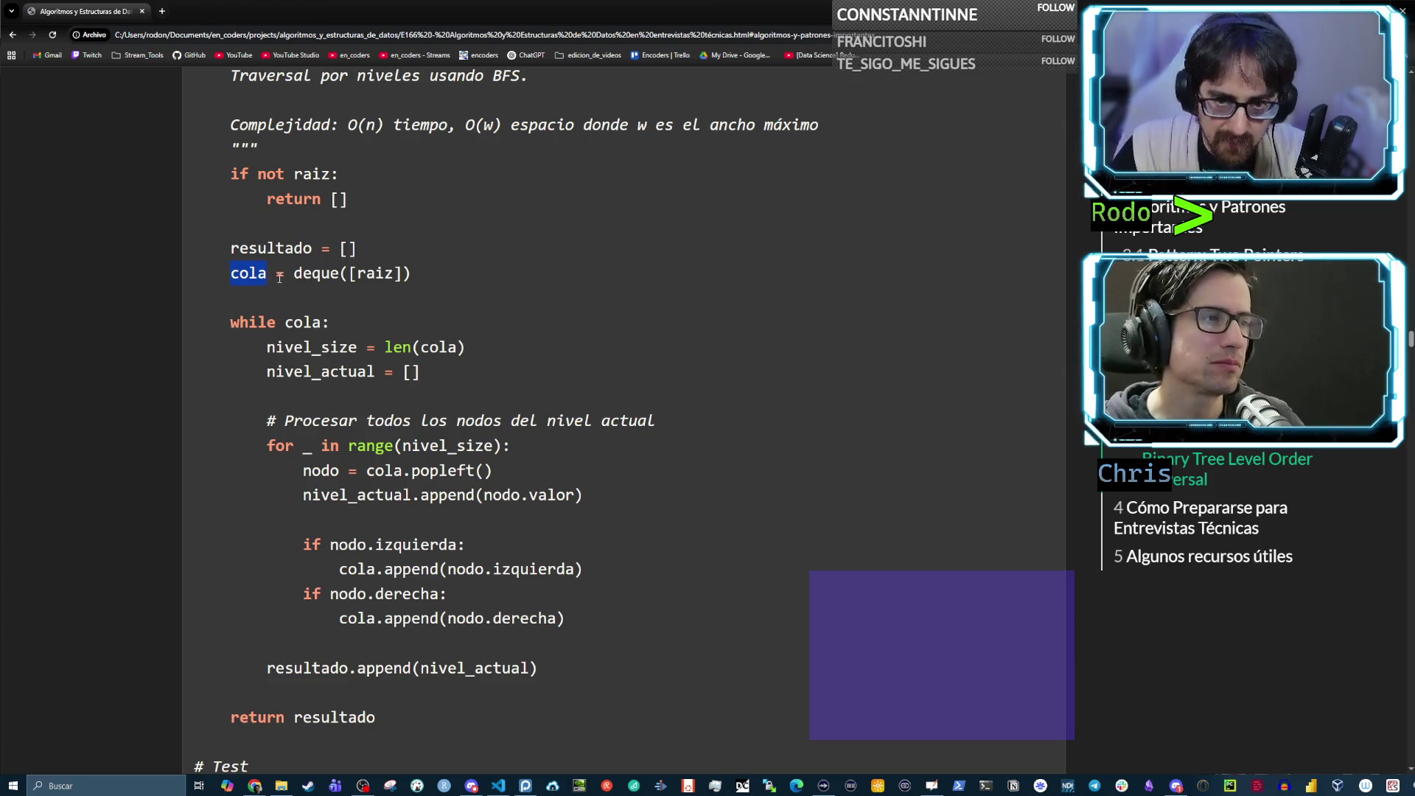
triple_click(280, 254)
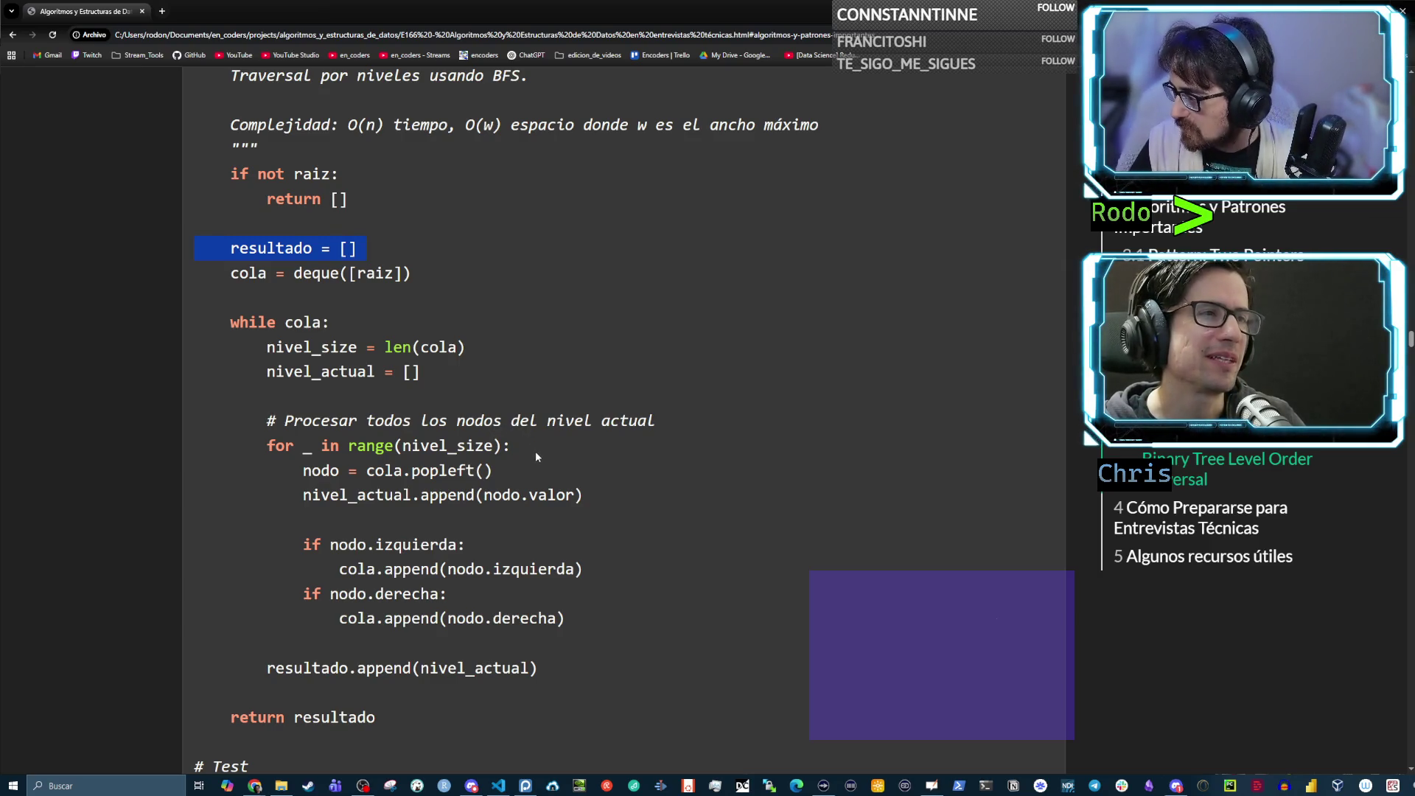
key("alt+Tab")
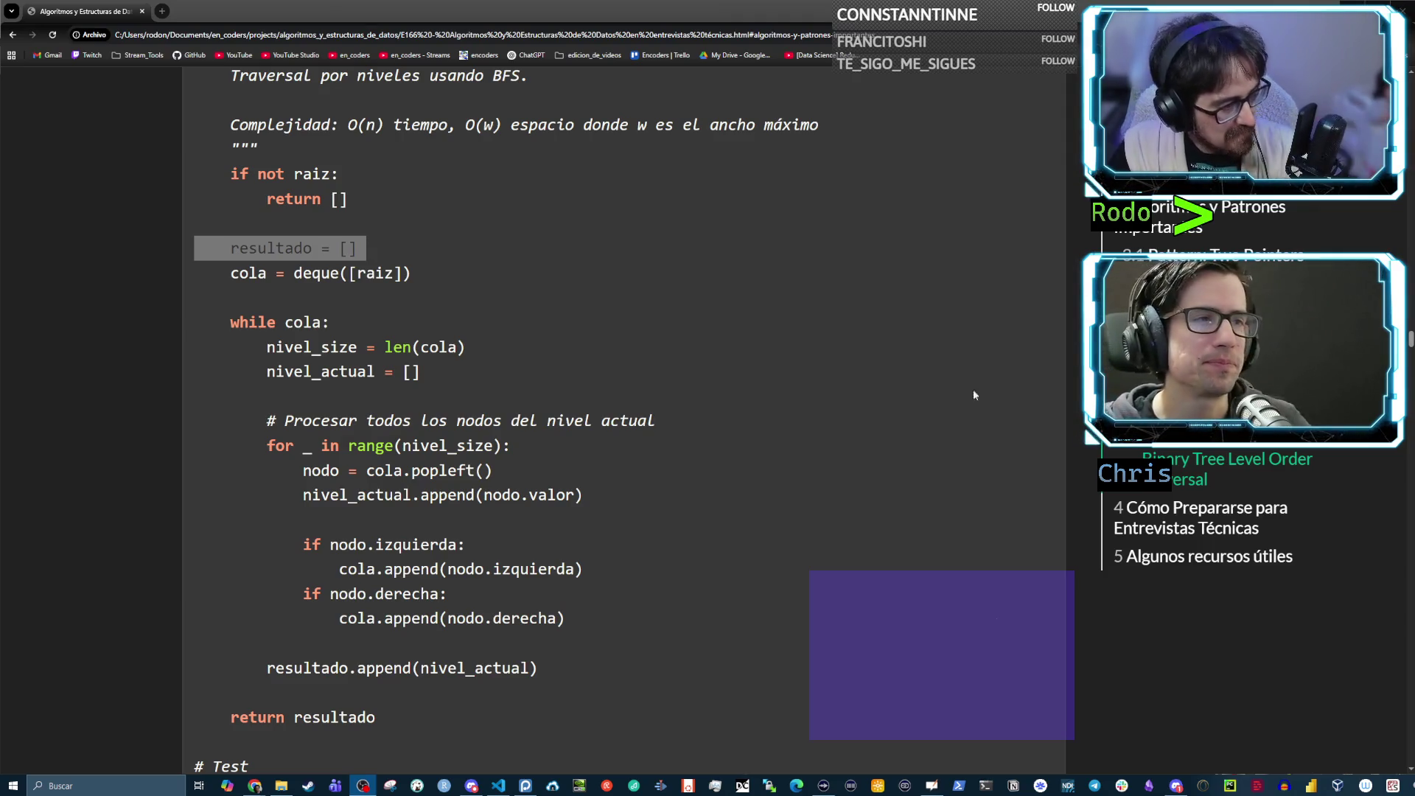
Bring section 3.3 Depth-First Search with its Number of Islands example into view, then switch to the whiteboard
left_click(663, 333)
scroll(373, 324, "down", 1)
scroll(373, 321, "down", 10)
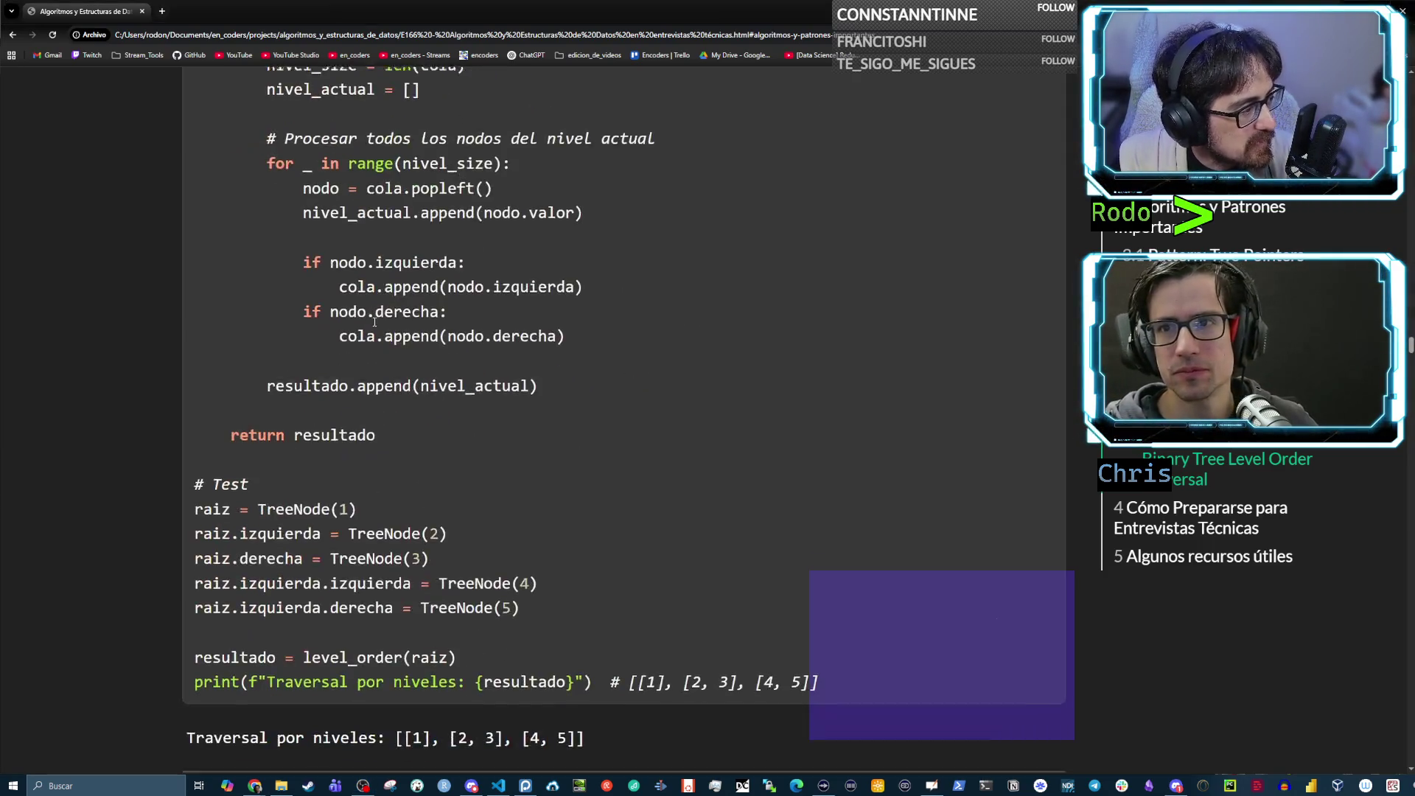
scroll(448, 344, "up", 12)
scroll(448, 350, "up", 20)
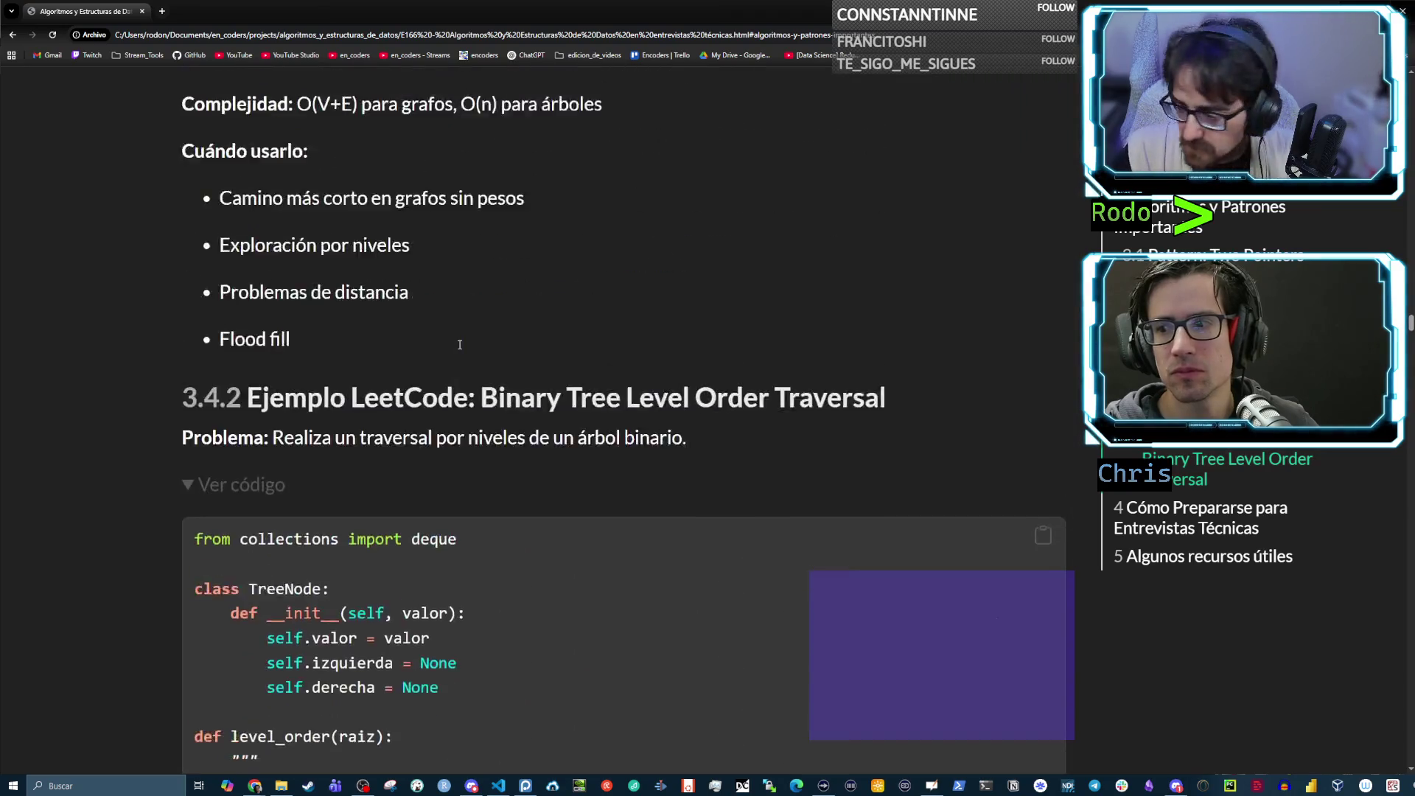
scroll(500, 366, "down", 8)
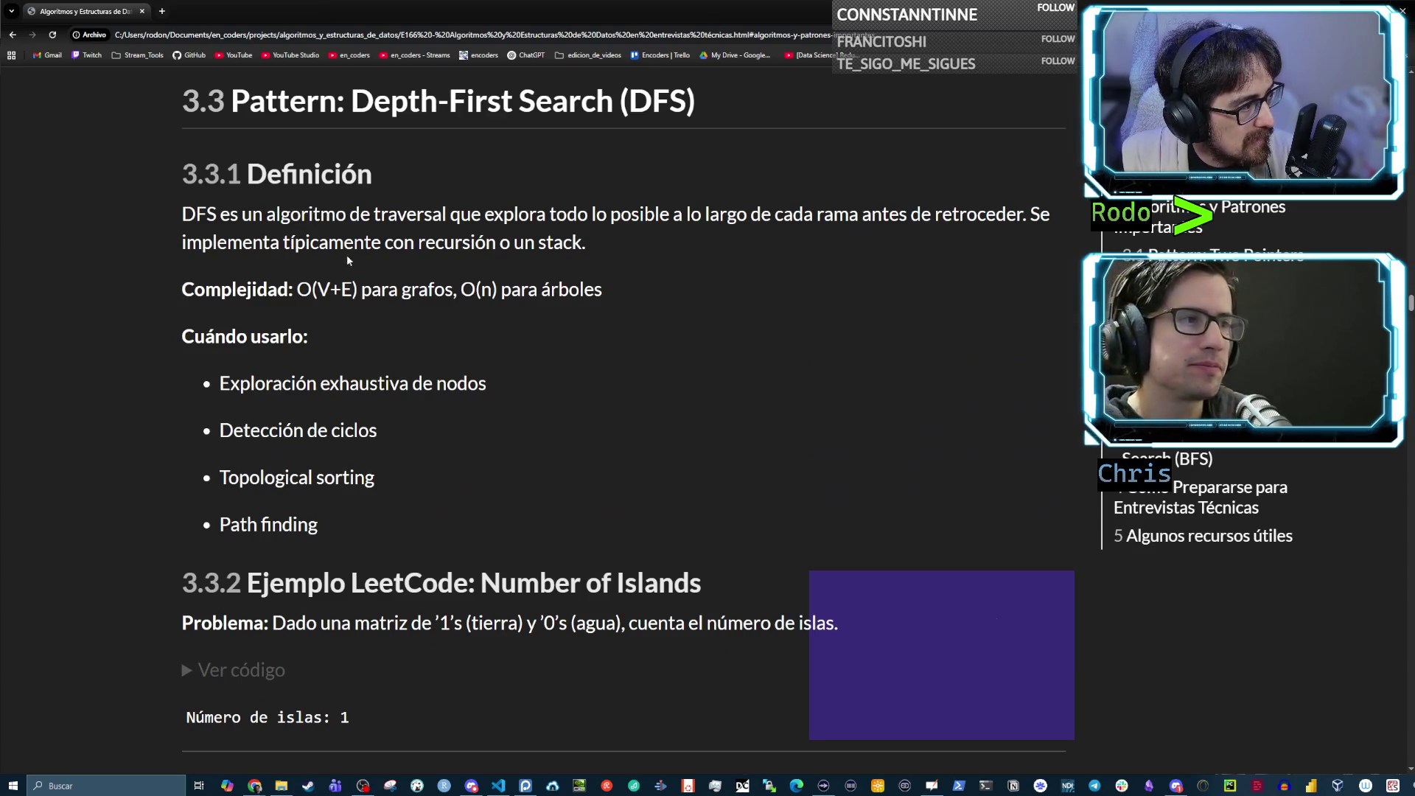
left_click(872, 252)
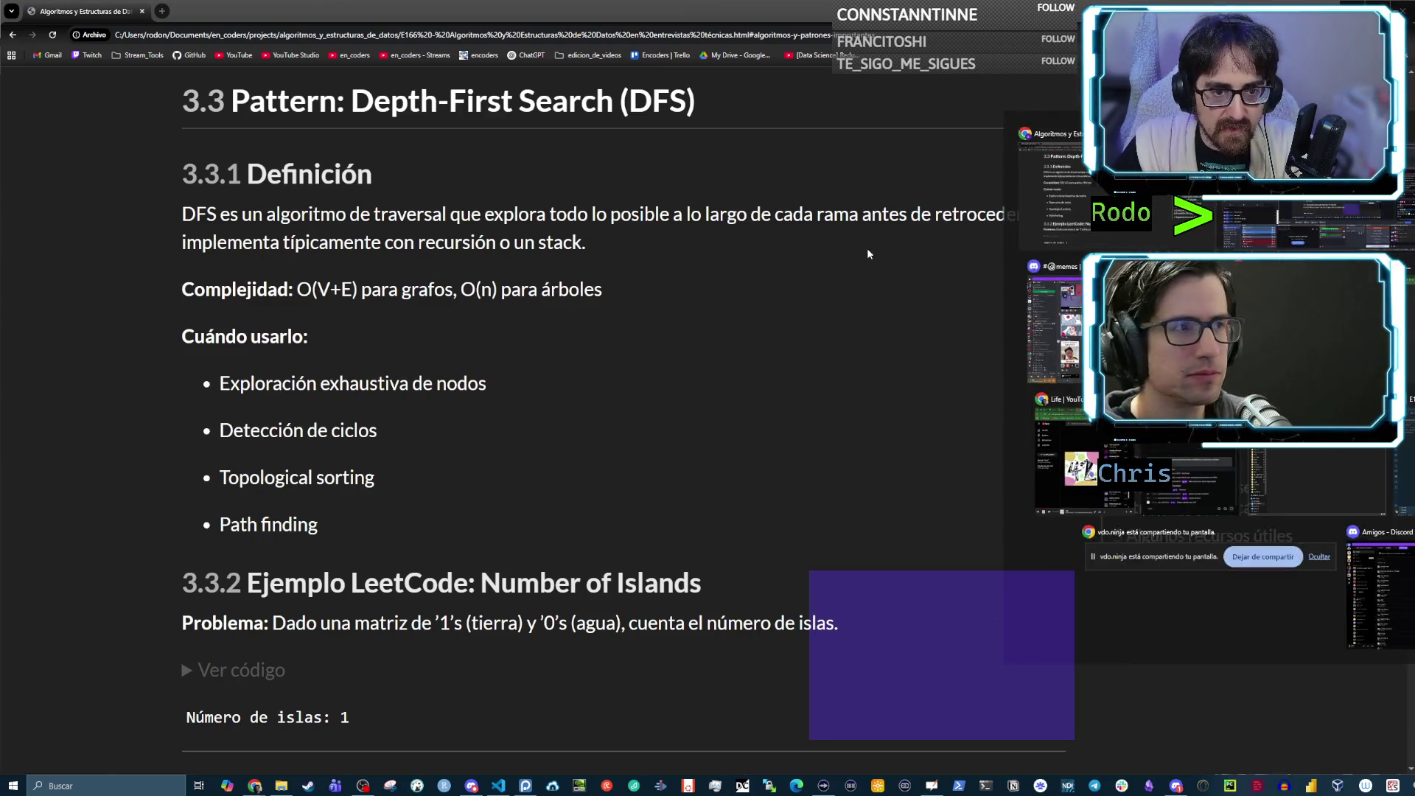
key("alt+Tab")
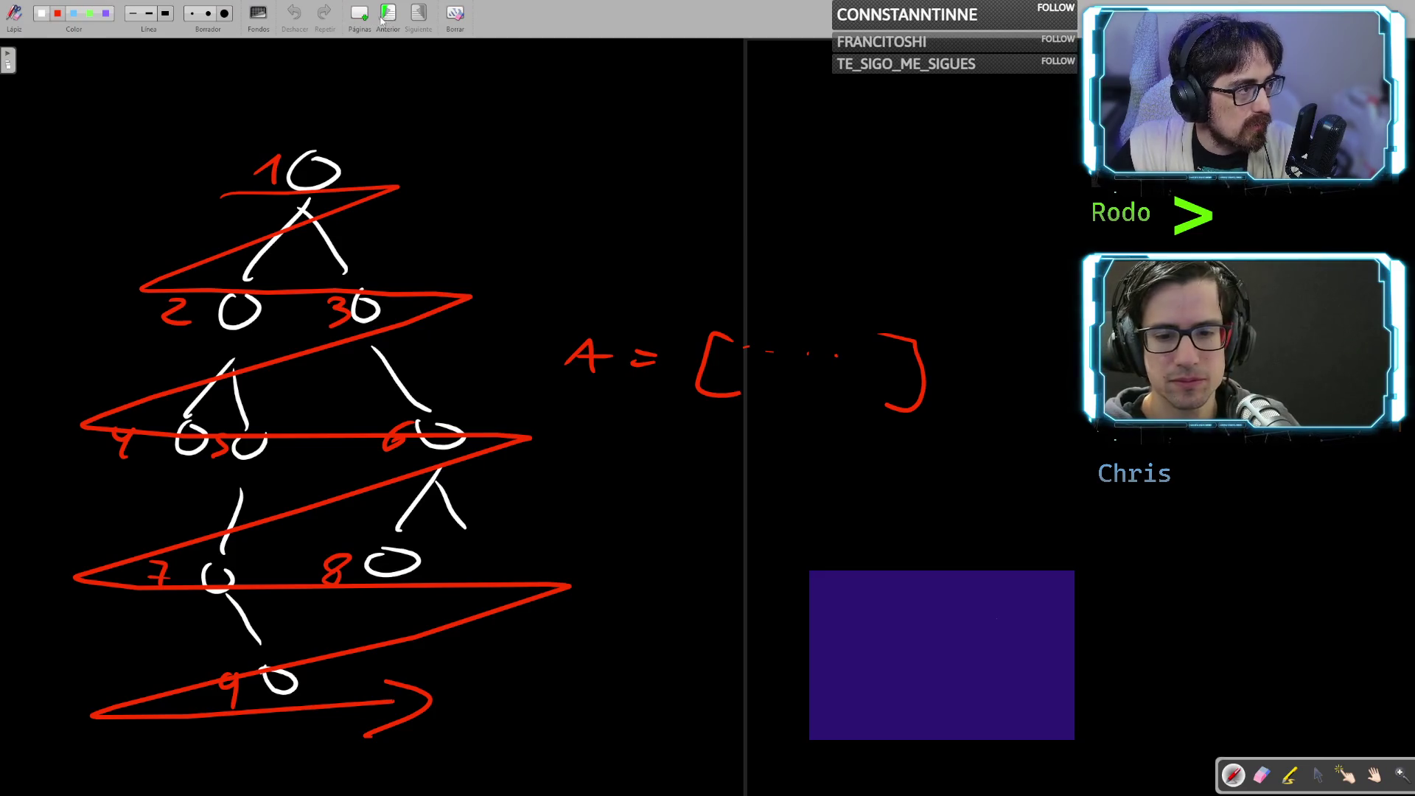
Add a fresh blank whiteboard page and start writing the DFS title
left_click(366, 19)
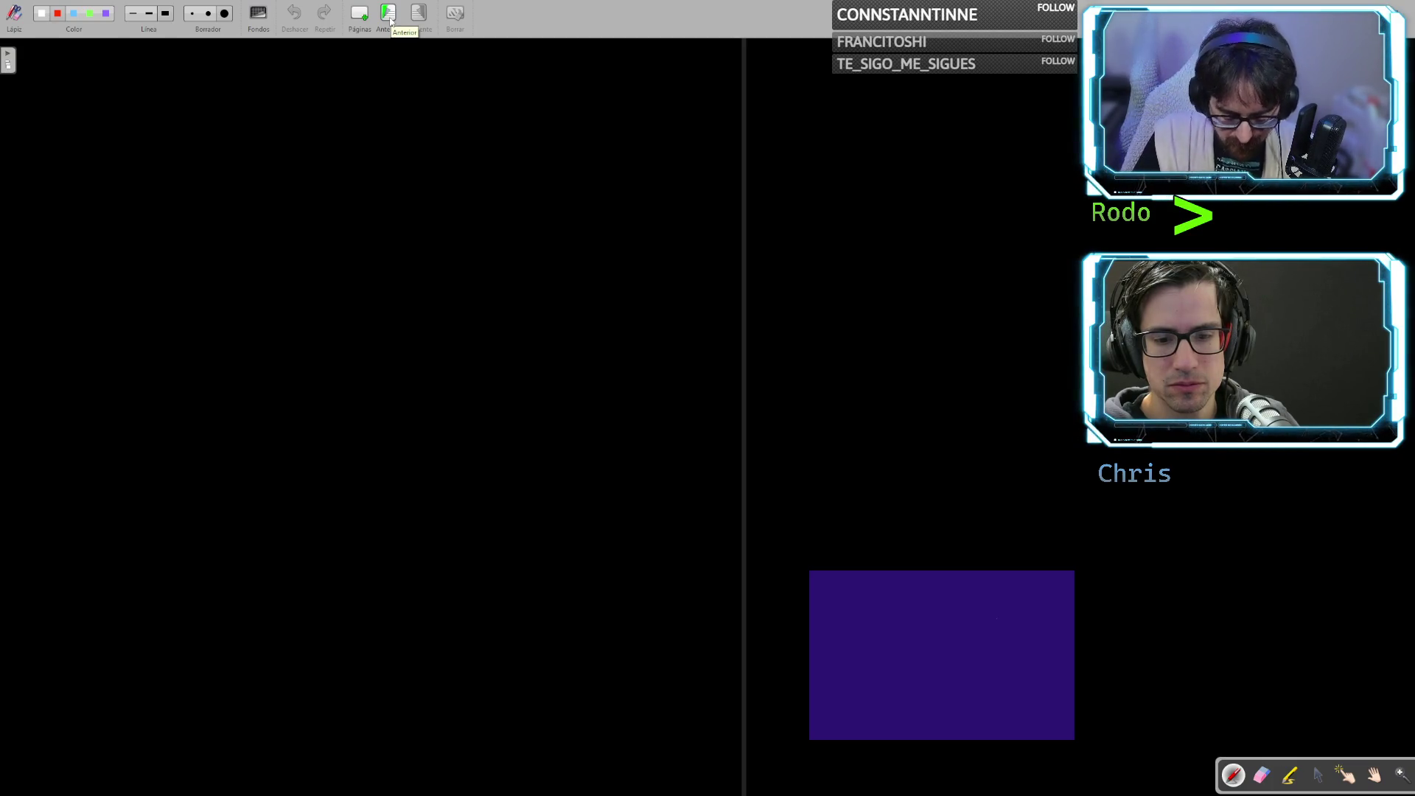
mouse_move(47, 98)
left_mouse_down()
mouse_move(57, 142)
mouse_move(103, 141)
left_mouse_up()
Finish writing the DFS title and undo its underline
left_click_drag(106, 105, 144, 104)
mouse_move(109, 118)
left_mouse_down()
mouse_move(190, 112)
mouse_move(159, 142)
left_mouse_up()
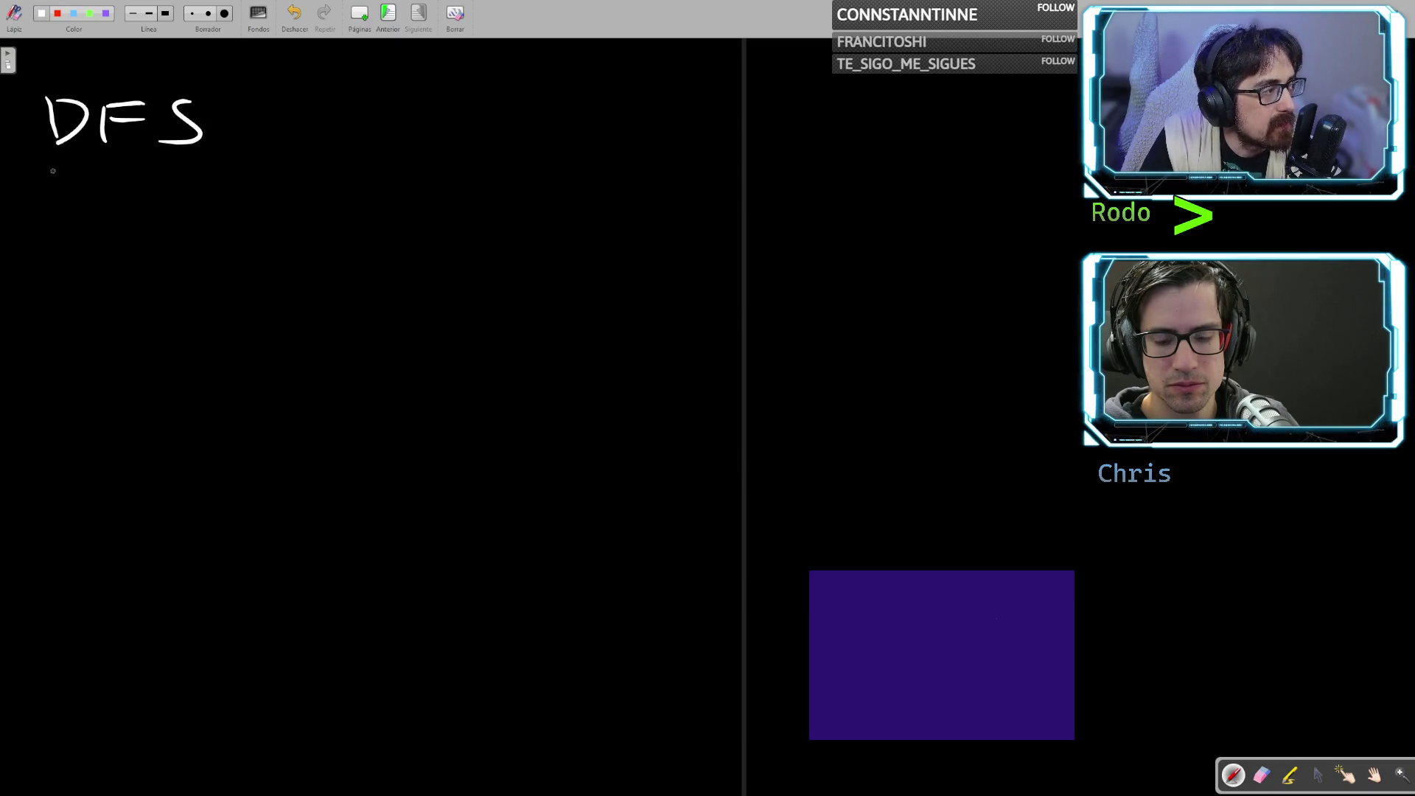
left_click_drag(46, 171, 132, 171)
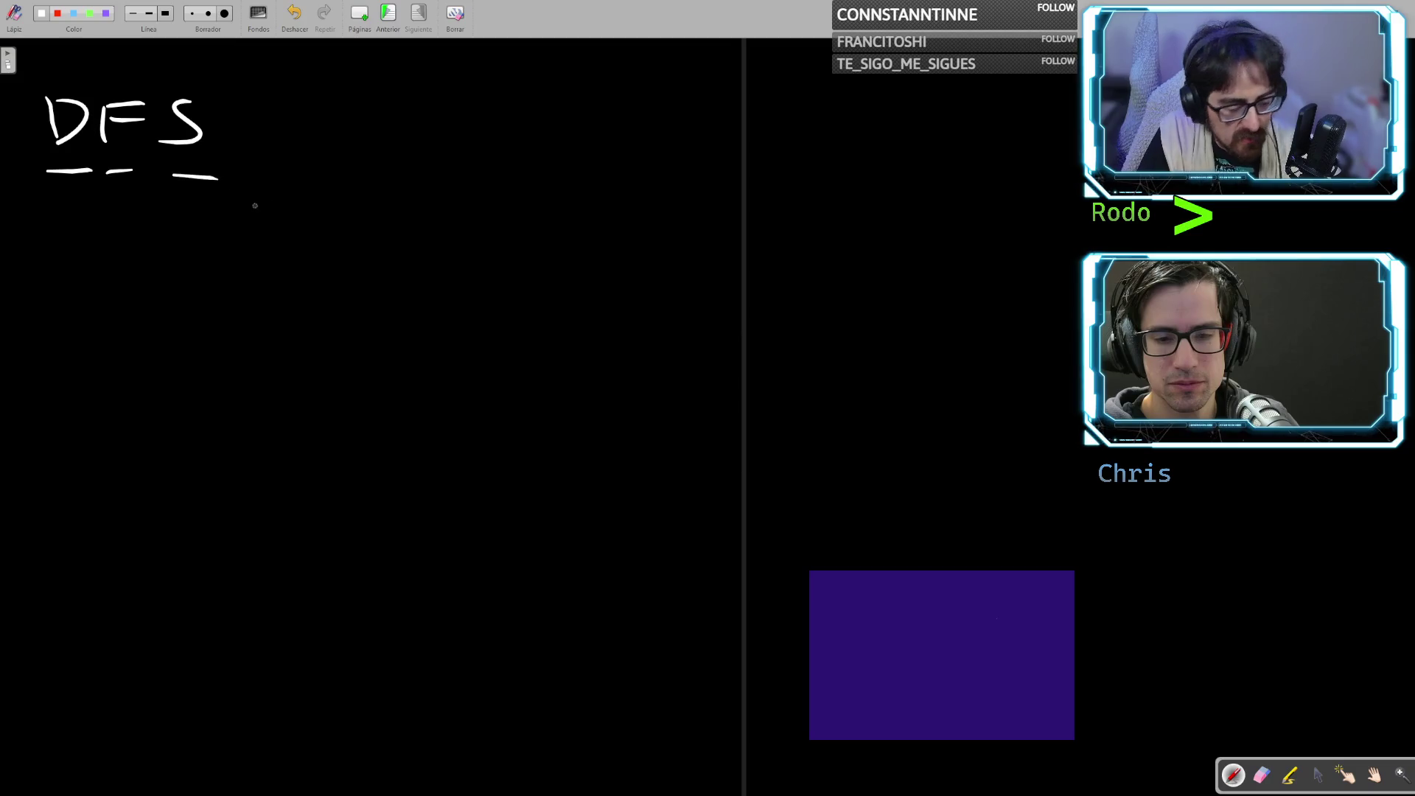
key("ctrl+z")
Draw the tree's root node, left and right branches and first lower nodes below the title
key("ctrl+z")
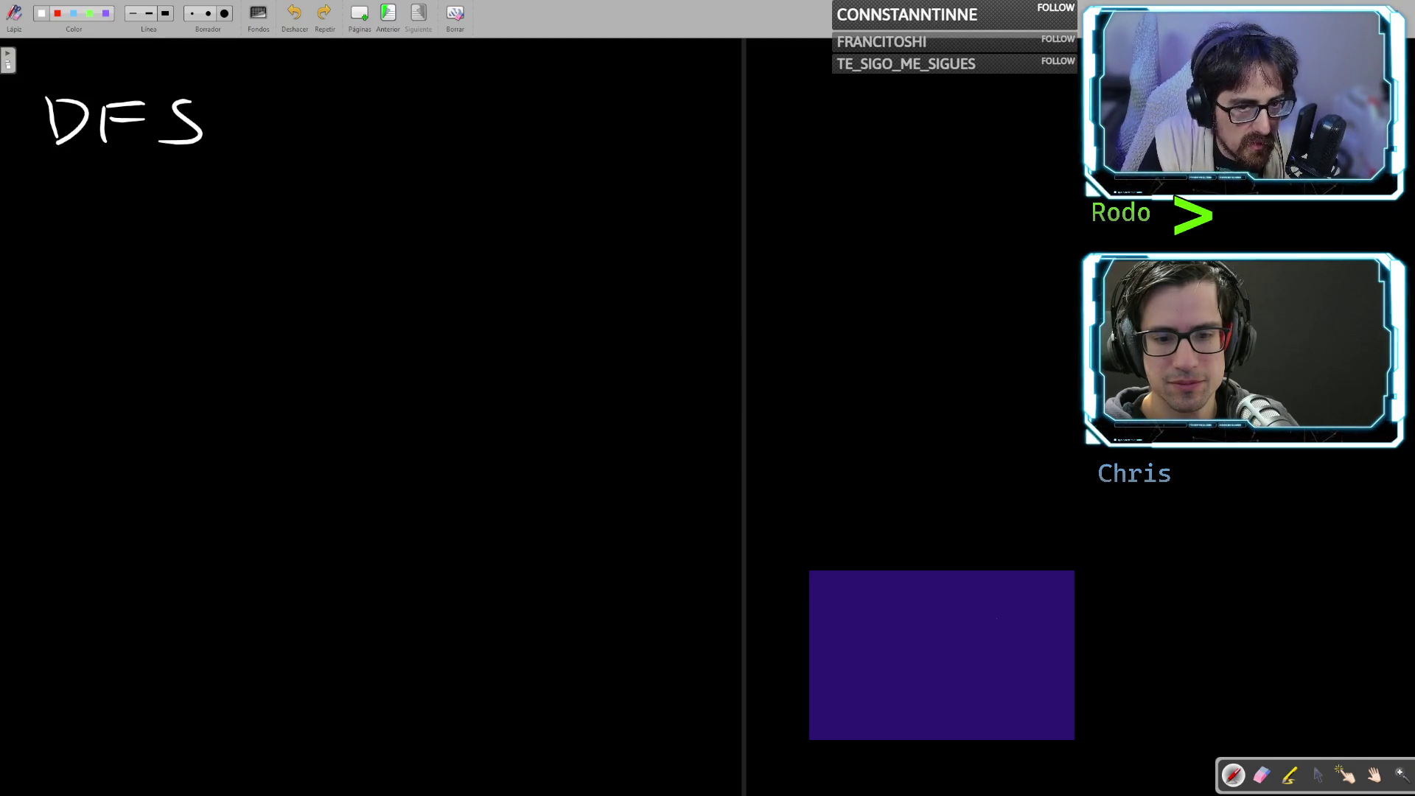
mouse_move(423, 142)
left_mouse_down()
mouse_move(372, 221)
mouse_move(482, 231)
mouse_move(524, 254)
left_mouse_up()
mouse_move(362, 272)
left_mouse_down()
mouse_move(307, 335)
mouse_move(403, 308)
left_mouse_up()
left_click_drag(393, 324, 435, 338)
left_click_drag(516, 270, 485, 317)
left_click_drag(475, 315, 505, 345)
left_click_drag(527, 271, 581, 281)
key("ctrl+z")
Redraw the right branch and add deeper child nodes under the middle and rightmost nodes
left_click_drag(466, 318, 508, 328)
left_click_drag(527, 271, 568, 324)
left_click_drag(566, 338, 591, 347)
mouse_move(415, 378)
left_mouse_down()
mouse_move(380, 436)
mouse_move(441, 508)
mouse_move(492, 531)
mouse_move(464, 507)
left_mouse_up()
left_click_drag(574, 359, 609, 422)
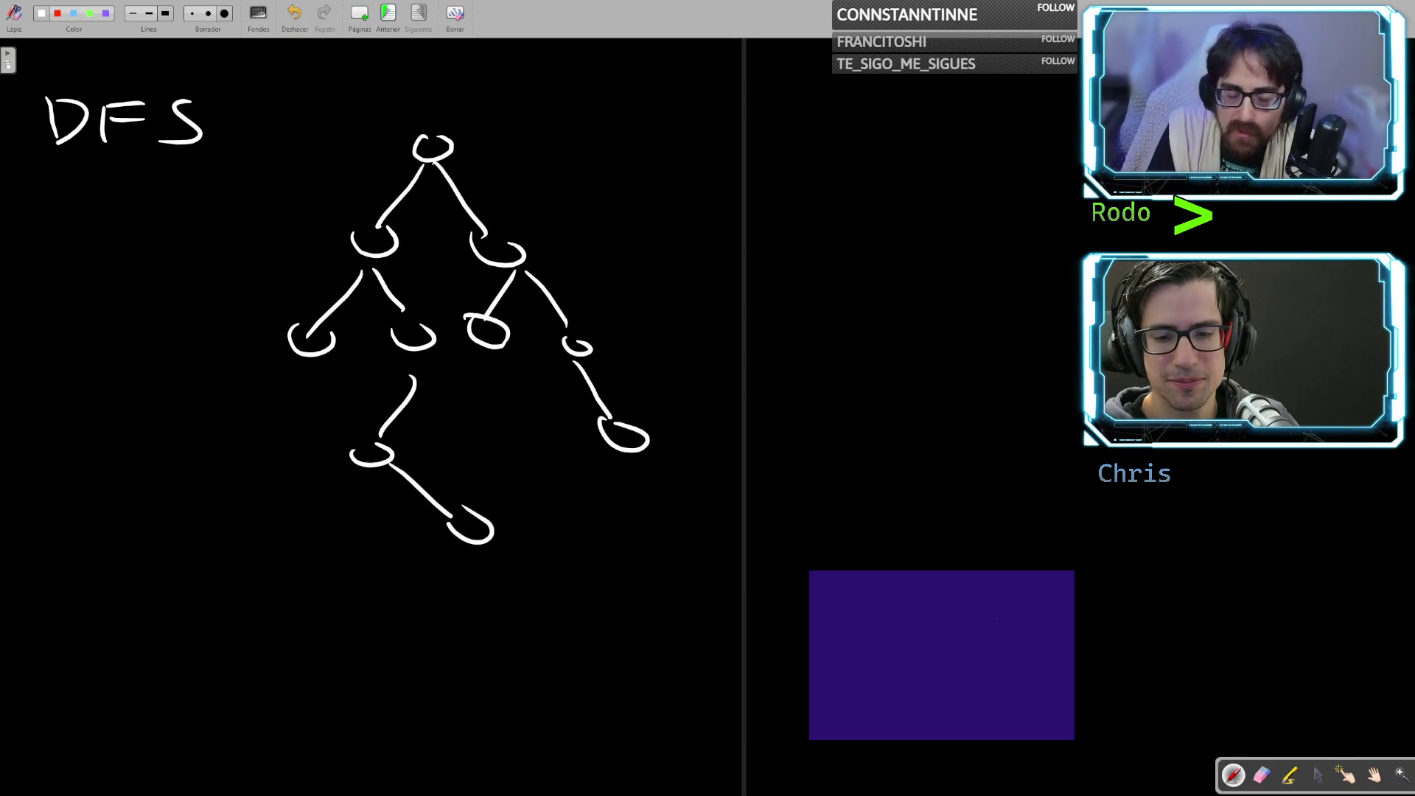
Trace the DFS visit path from the root down the left branch, circling visited nodes
mouse_move(409, 133)
left_mouse_down()
mouse_move(151, 388)
mouse_move(203, 366)
mouse_move(350, 371)
mouse_move(338, 365)
left_mouse_up()
key("ctrl+z")
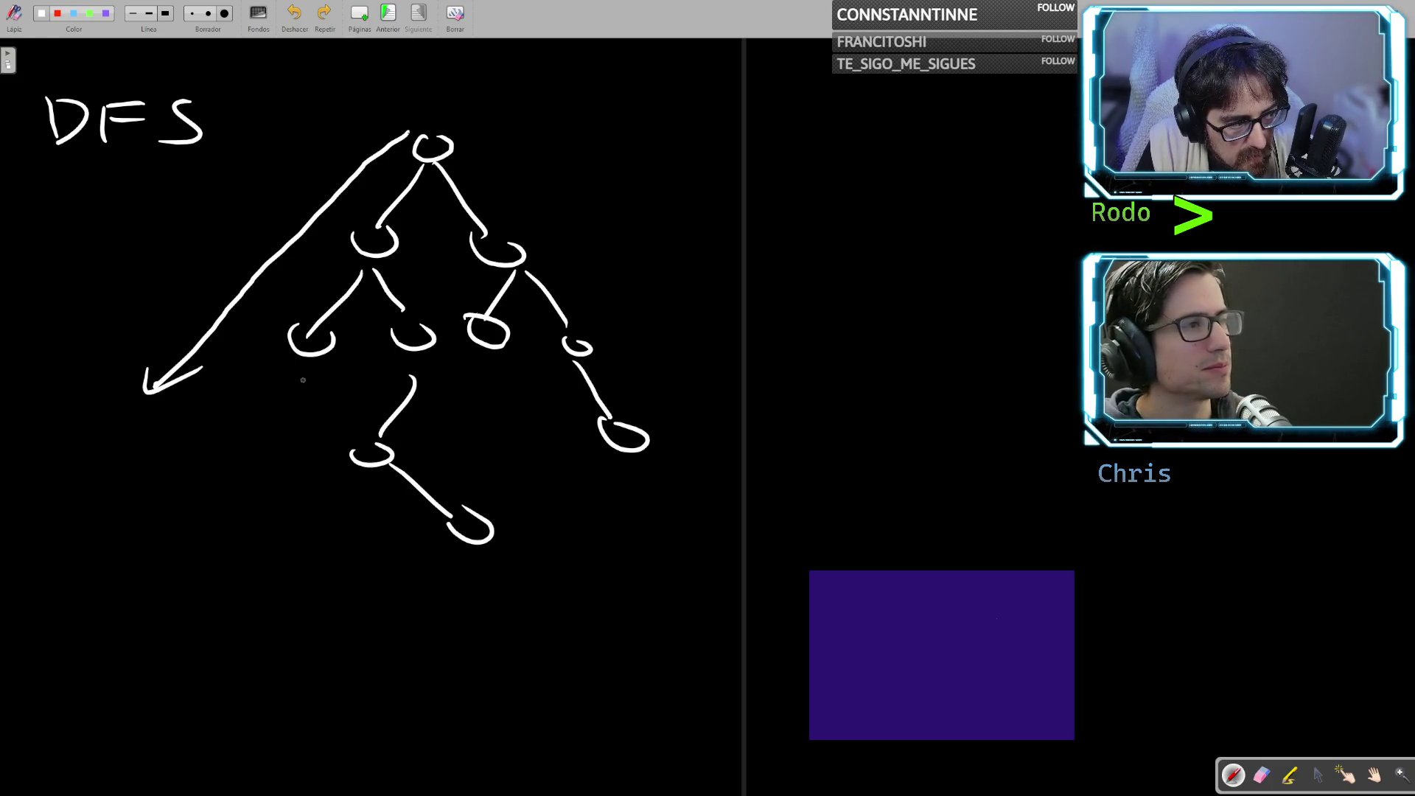
mouse_move(328, 324)
left_mouse_down()
mouse_move(372, 306)
mouse_move(380, 270)
mouse_move(422, 301)
mouse_move(447, 361)
mouse_move(418, 410)
mouse_move(447, 464)
mouse_move(507, 522)
left_mouse_up()
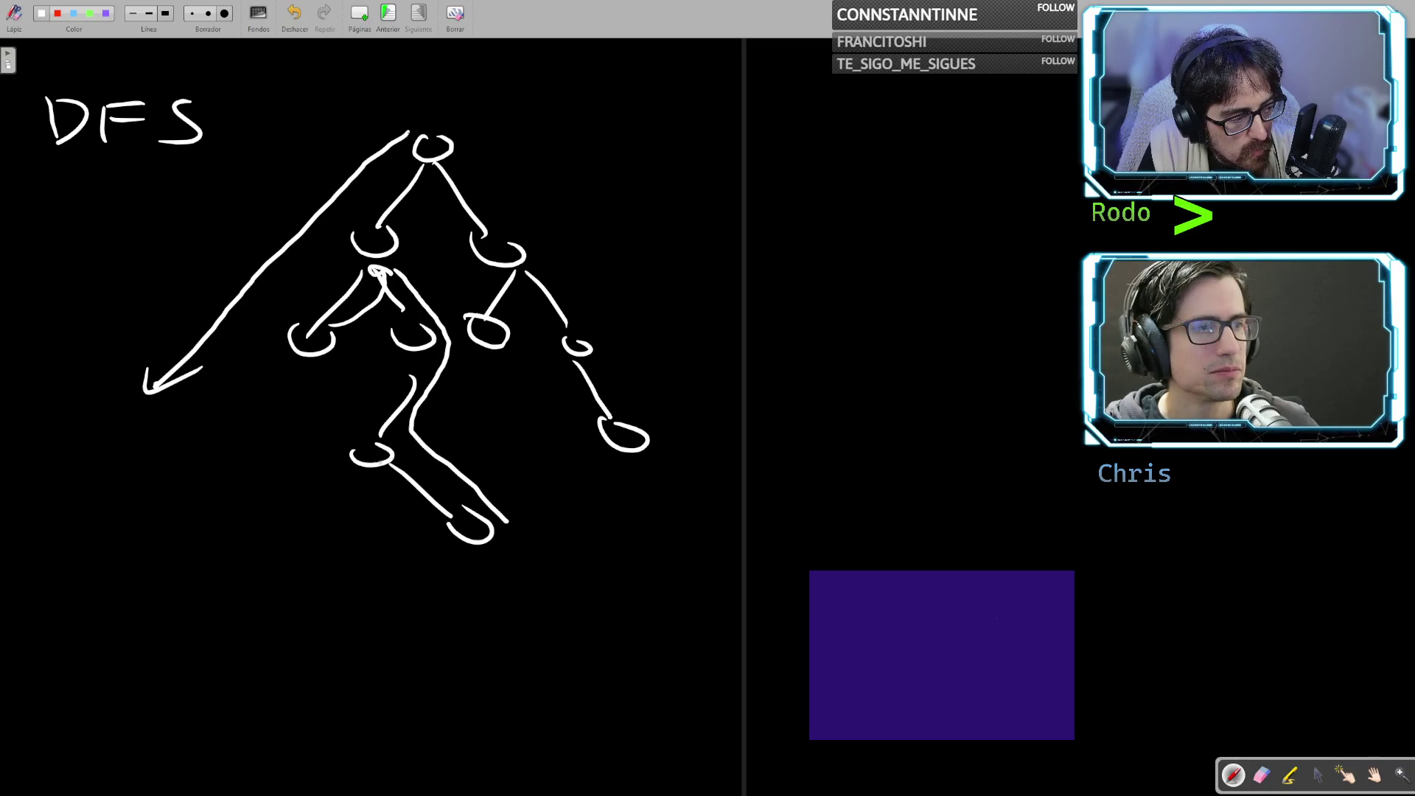
mouse_move(369, 441)
left_mouse_down()
mouse_move(392, 463)
mouse_move(372, 442)
left_mouse_up()
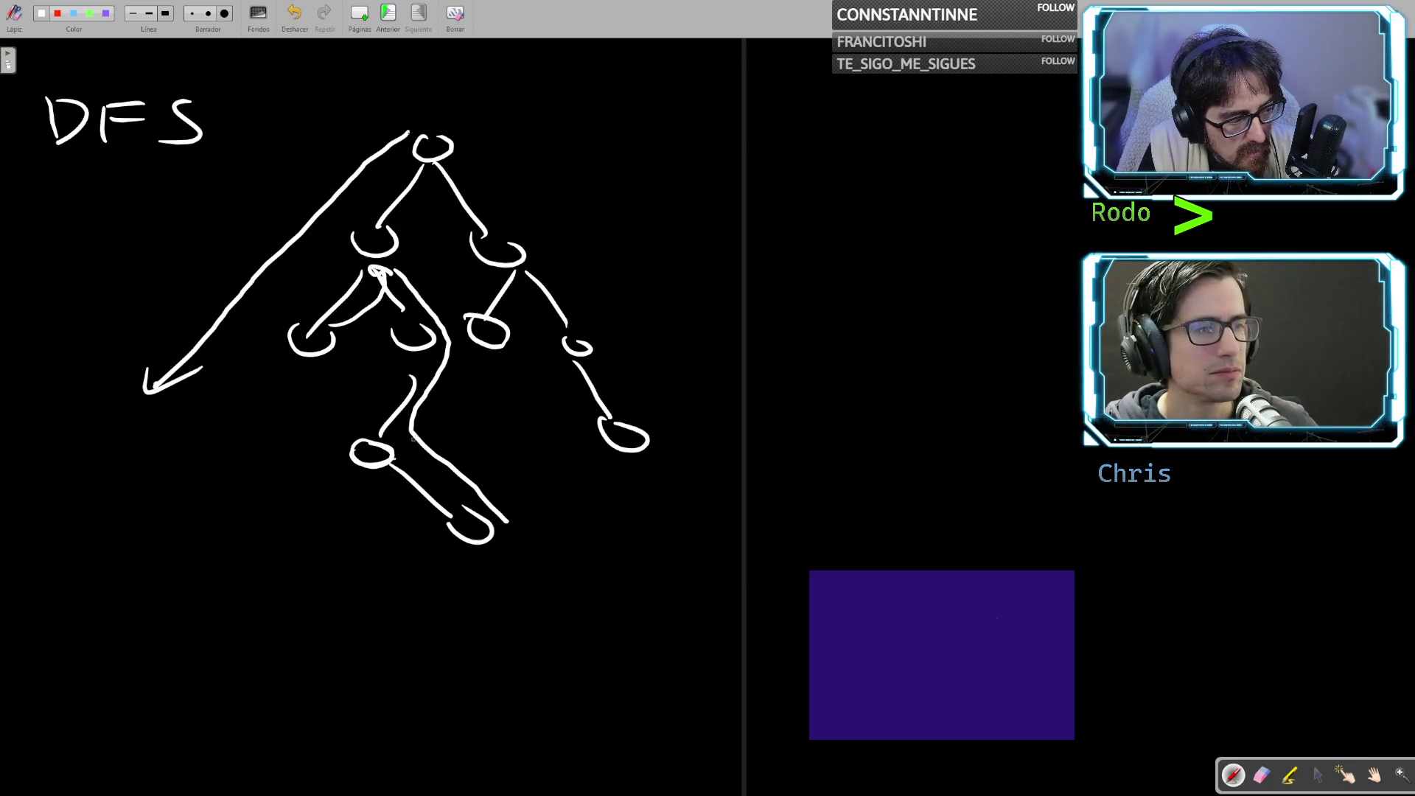
mouse_move(402, 324)
left_mouse_down()
mouse_move(419, 349)
mouse_move(429, 326)
left_mouse_up()
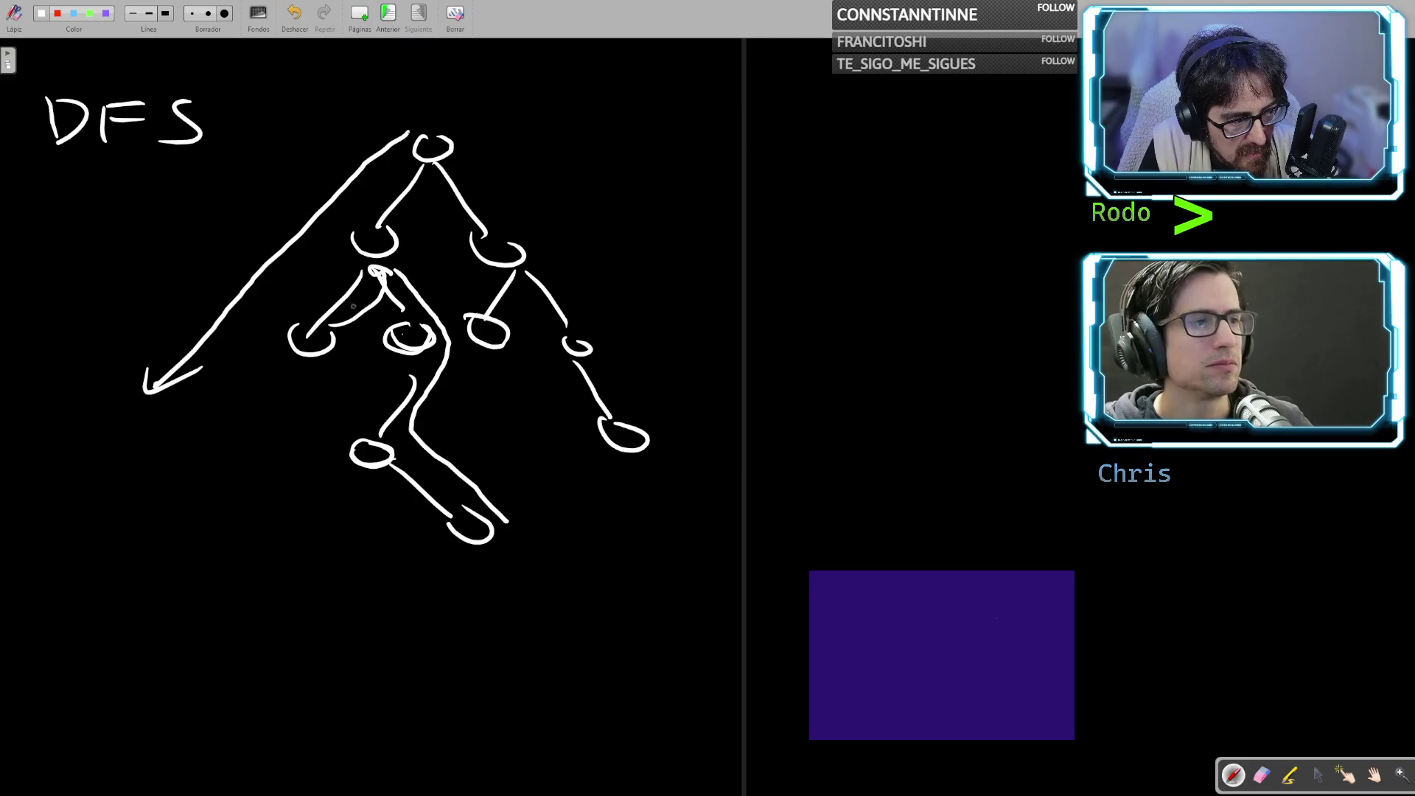
mouse_move(380, 224)
left_mouse_down()
mouse_move(434, 161)
mouse_move(413, 161)
mouse_move(473, 206)
mouse_move(456, 317)
left_mouse_up()
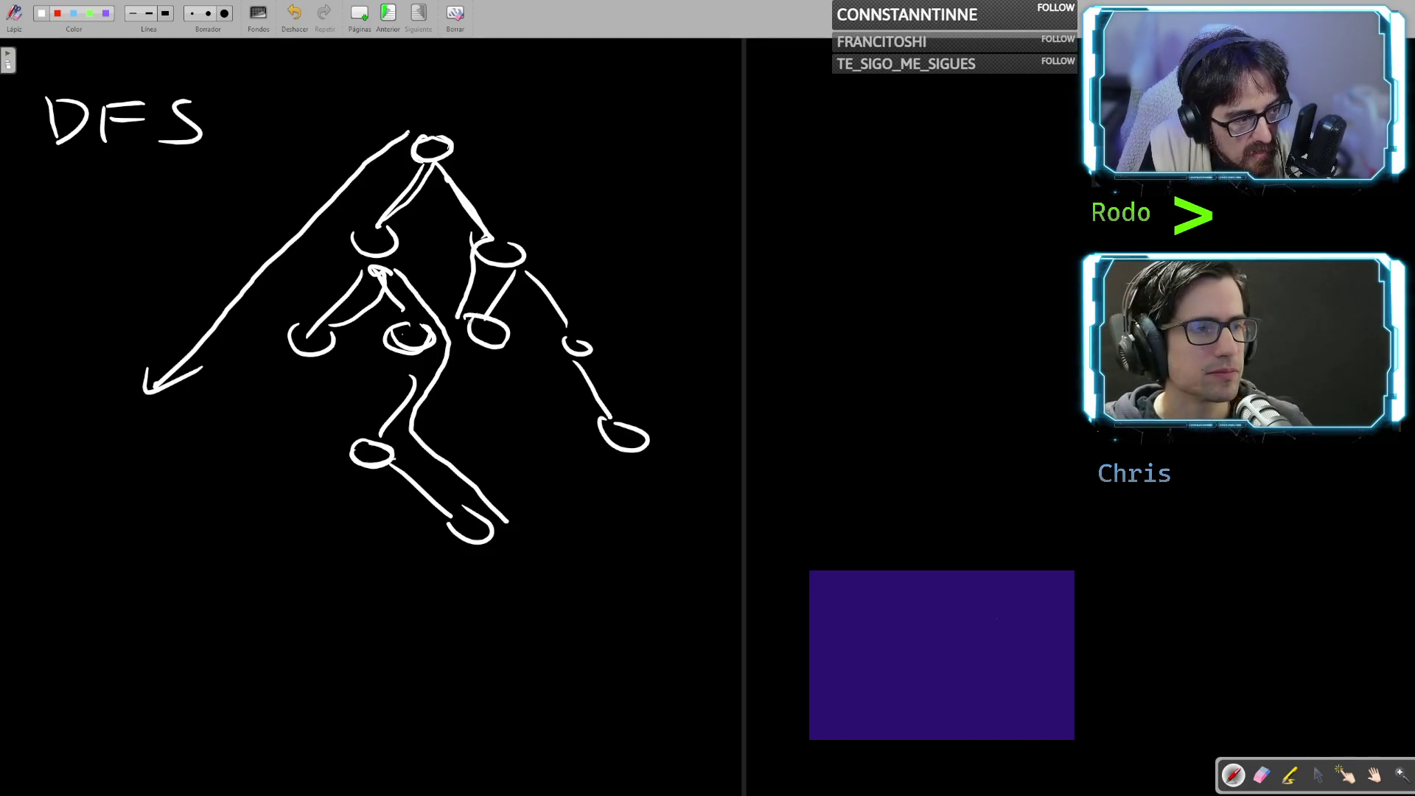
Mark the right subtree's node and branch, then bring up the DFS study notes
left_click_drag(473, 336, 475, 317)
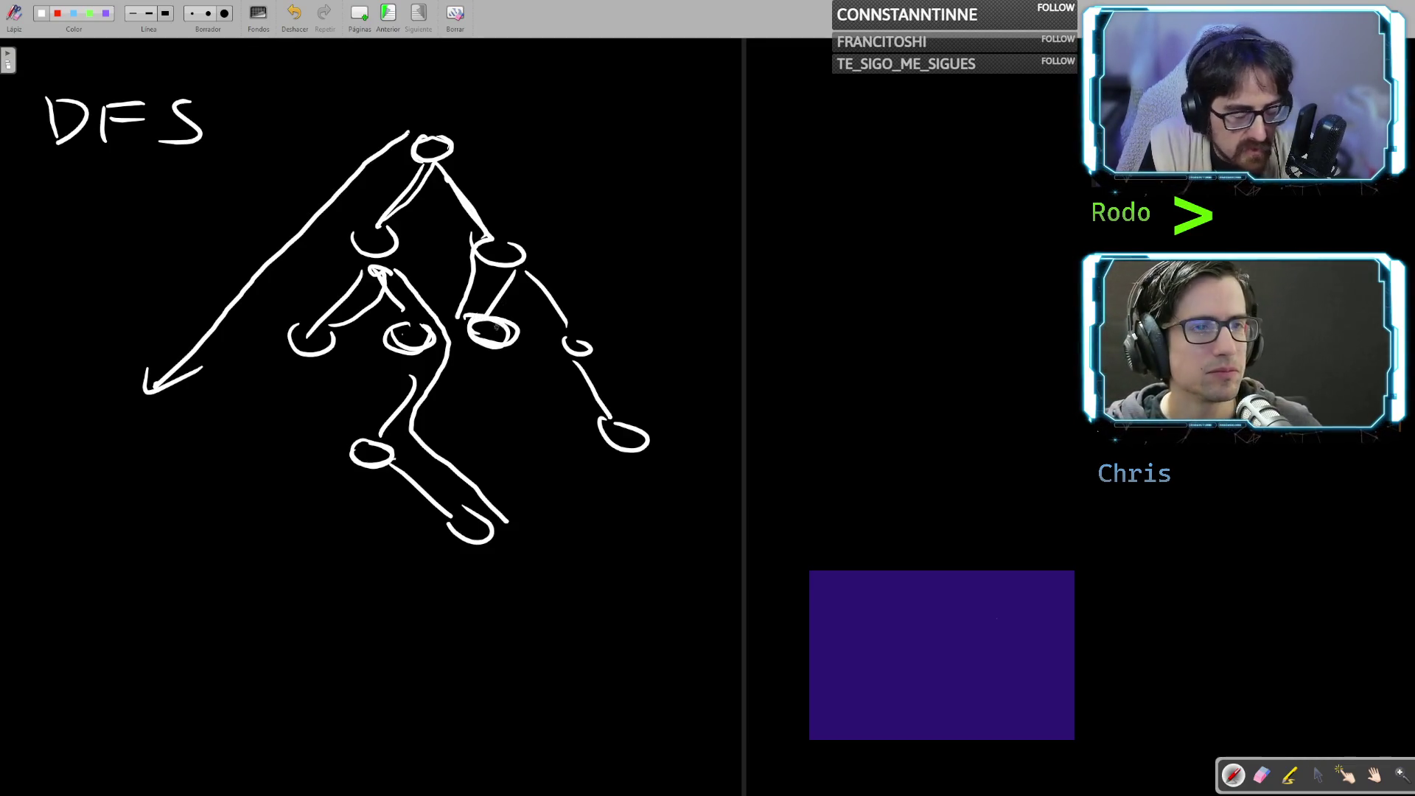
mouse_move(508, 285)
left_mouse_down()
mouse_move(527, 260)
mouse_move(635, 455)
left_mouse_up()
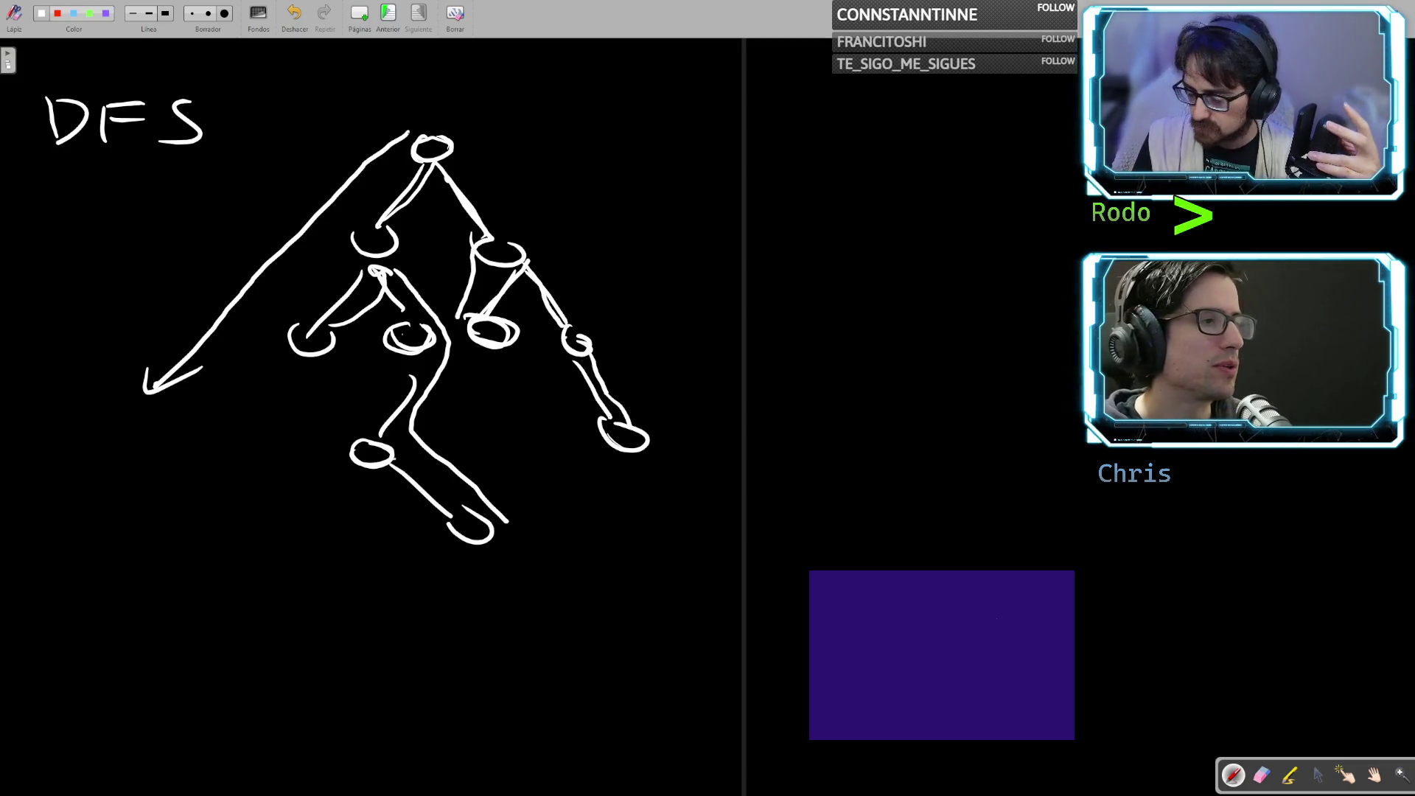
key("alt+Tab")
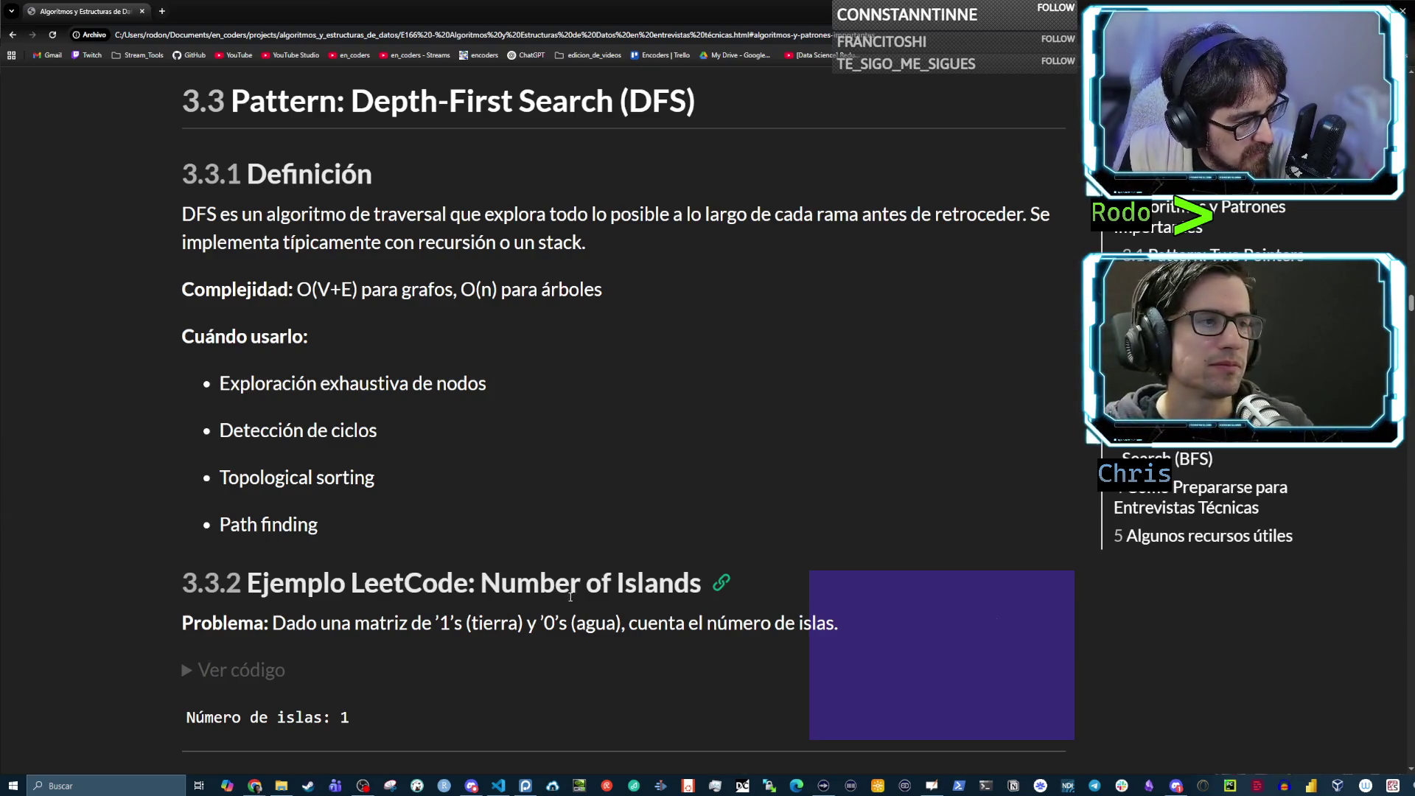
Highlight 'Number of Islands' in heading 3.3.2, then return to the whiteboard tree
scroll(570, 595, "down", 2)
left_click_drag(481, 418, 699, 422)
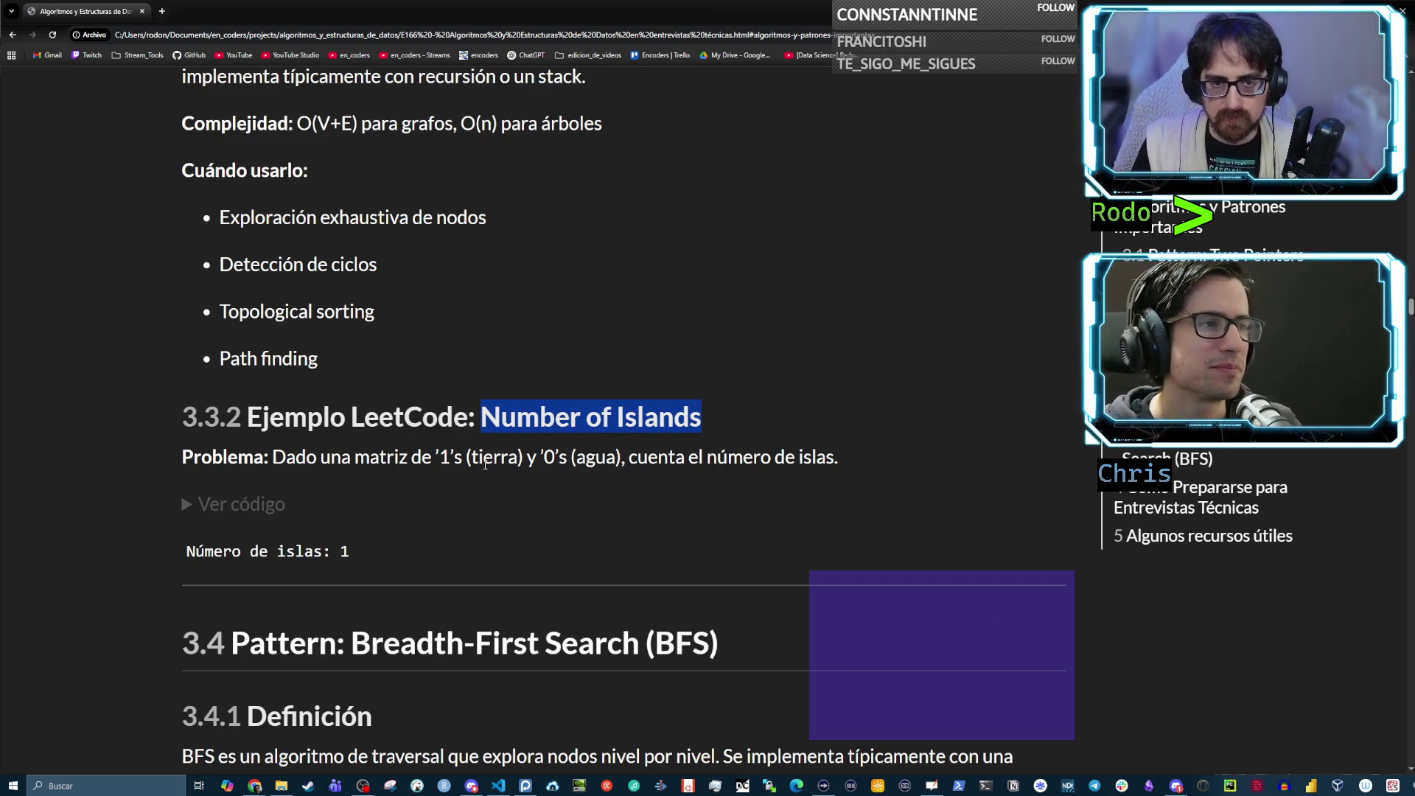
key("alt+Tab")
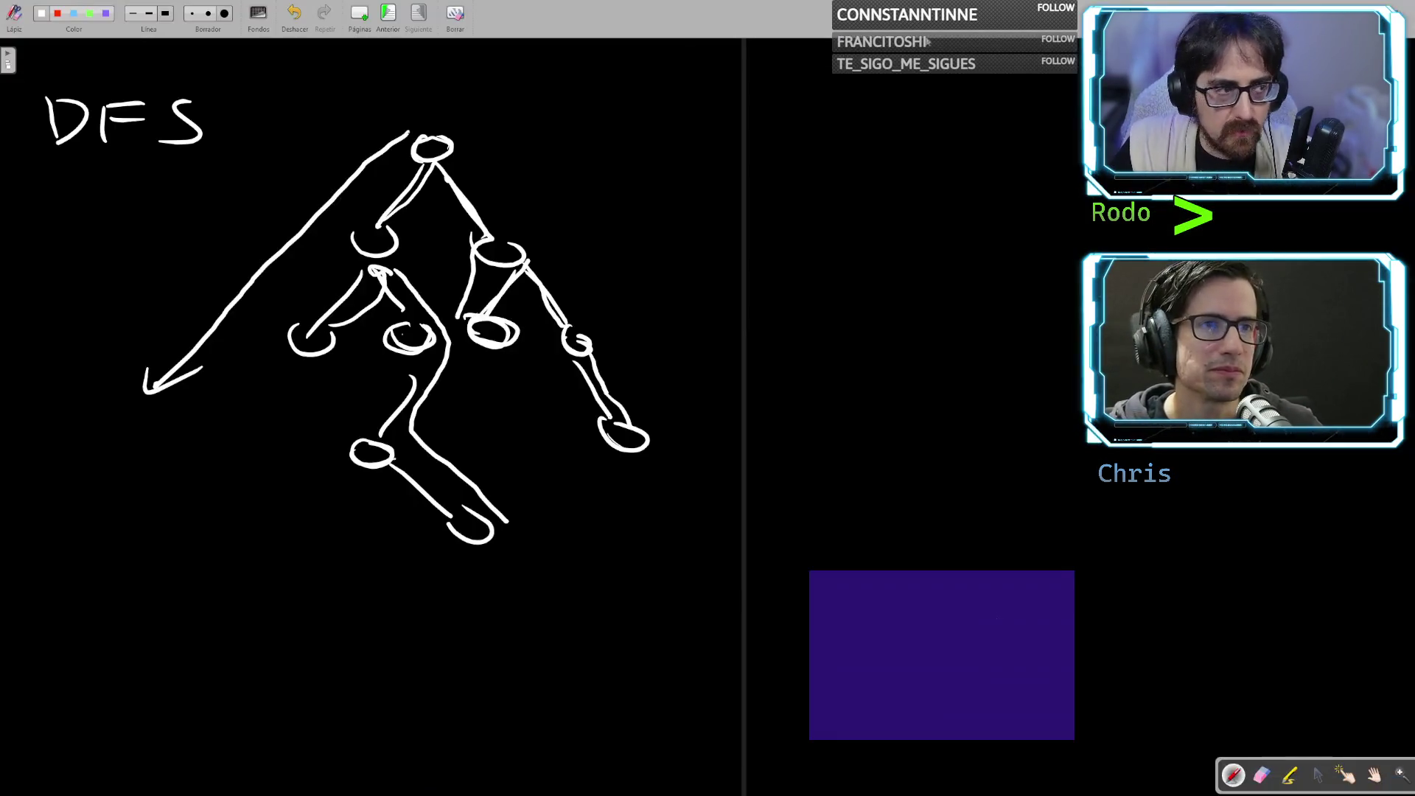
On a new blank page, draw three small separate linked-node graphs, discarding trial circles
left_click(363, 17)
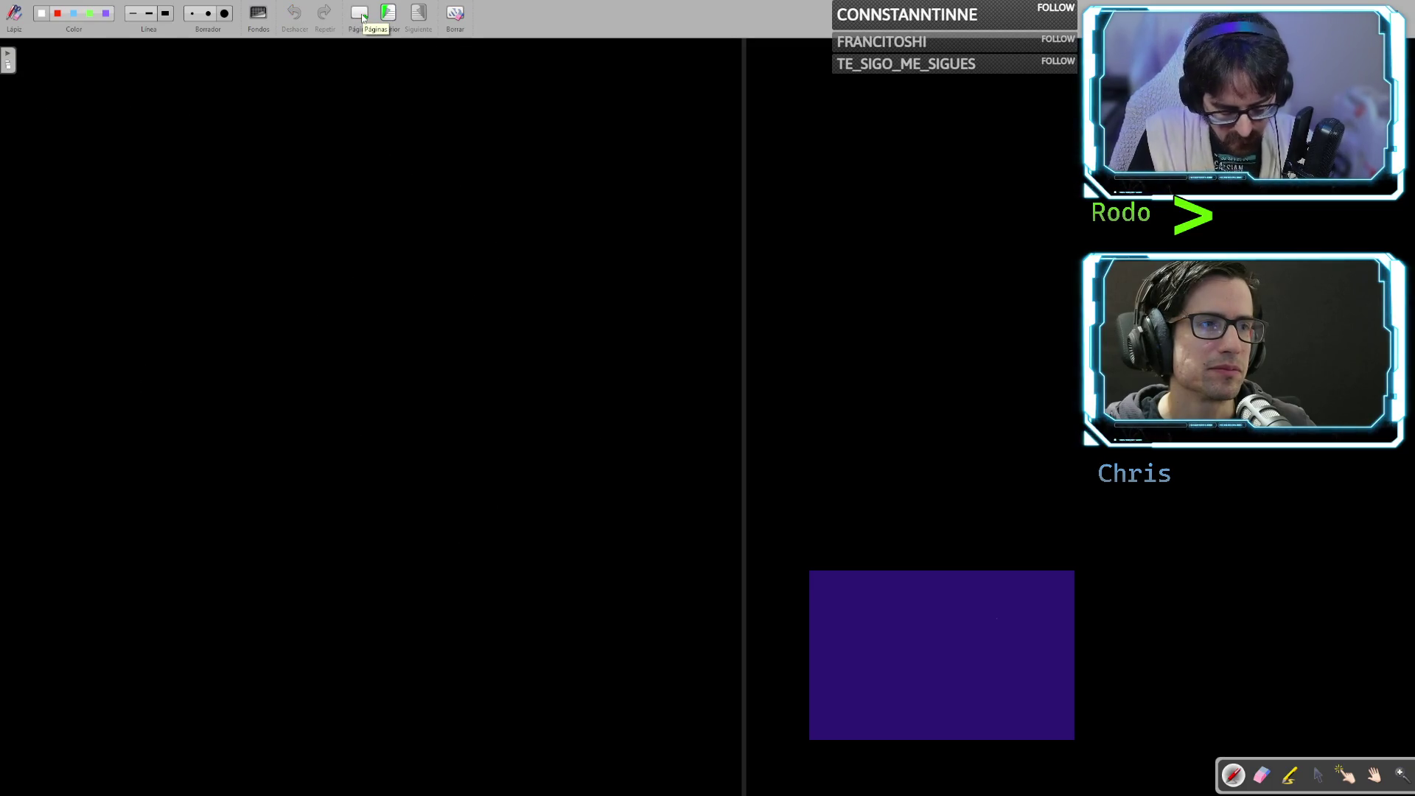
left_click_drag(222, 186, 230, 184)
left_click_drag(333, 202, 267, 203)
mouse_move(324, 201)
left_mouse_down()
mouse_move(345, 187)
mouse_move(326, 209)
mouse_move(330, 302)
mouse_move(347, 304)
left_mouse_up()
left_click_drag(501, 190, 549, 302)
mouse_move(280, 483)
left_mouse_down()
mouse_move(368, 479)
mouse_move(319, 484)
left_mouse_up()
mouse_move(331, 404)
left_mouse_down()
mouse_move(254, 524)
mouse_move(336, 407)
left_mouse_up()
key("ctrl+z")
mouse_move(466, 157)
left_mouse_down()
mouse_move(457, 276)
mouse_move(468, 158)
left_mouse_up()
key("ctrl+z")
mouse_move(187, 143)
left_mouse_down()
mouse_move(163, 266)
mouse_move(192, 148)
left_mouse_up()
key("ctrl+z")
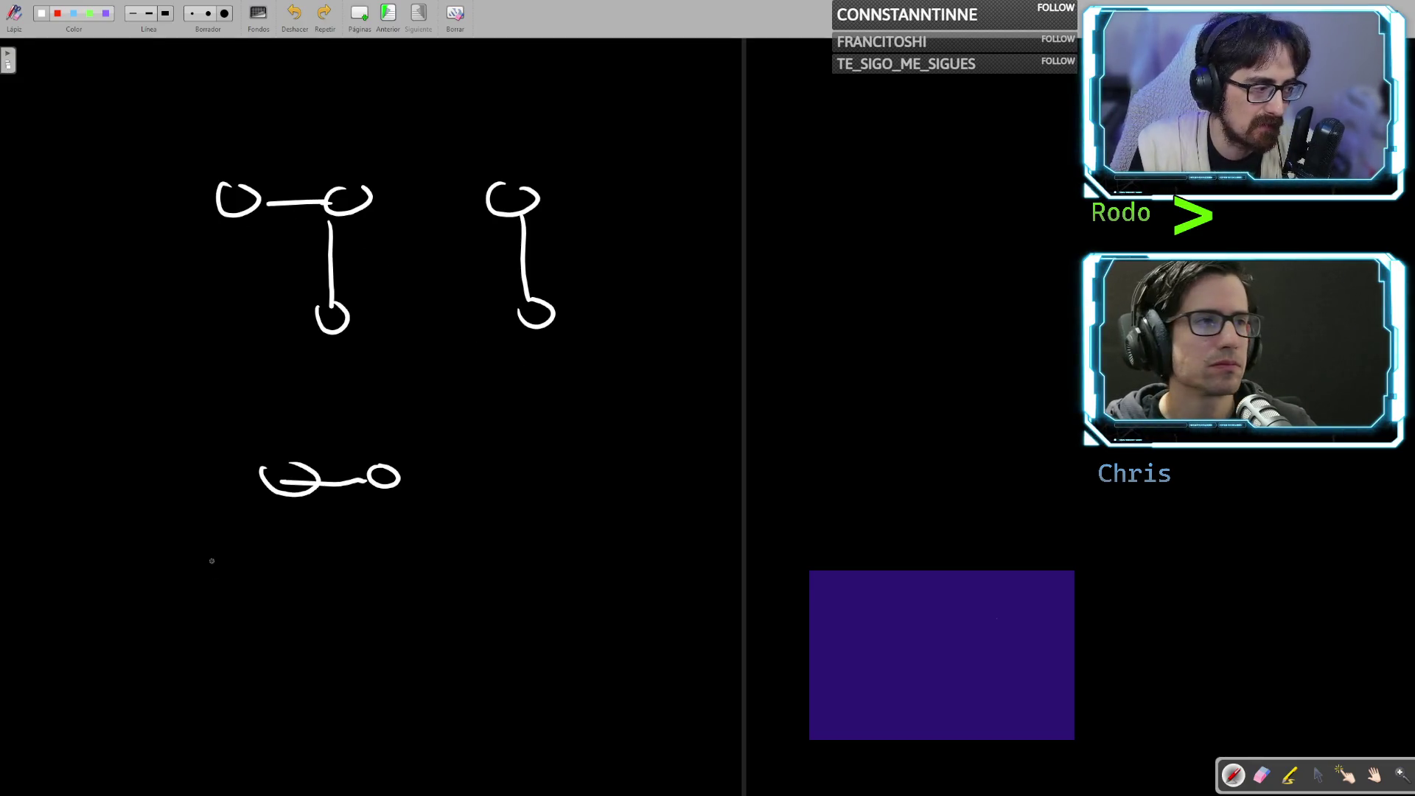
Draw a large rectangle beneath the graphs to hold a grid
mouse_move(168, 587)
left_mouse_down()
mouse_move(132, 720)
mouse_move(202, 732)
left_mouse_up()
mouse_move(410, 574)
left_mouse_down()
mouse_move(457, 576)
mouse_move(434, 710)
left_mouse_up()
left_click_drag(201, 732, 433, 712)
left_click_drag(138, 587, 413, 572)
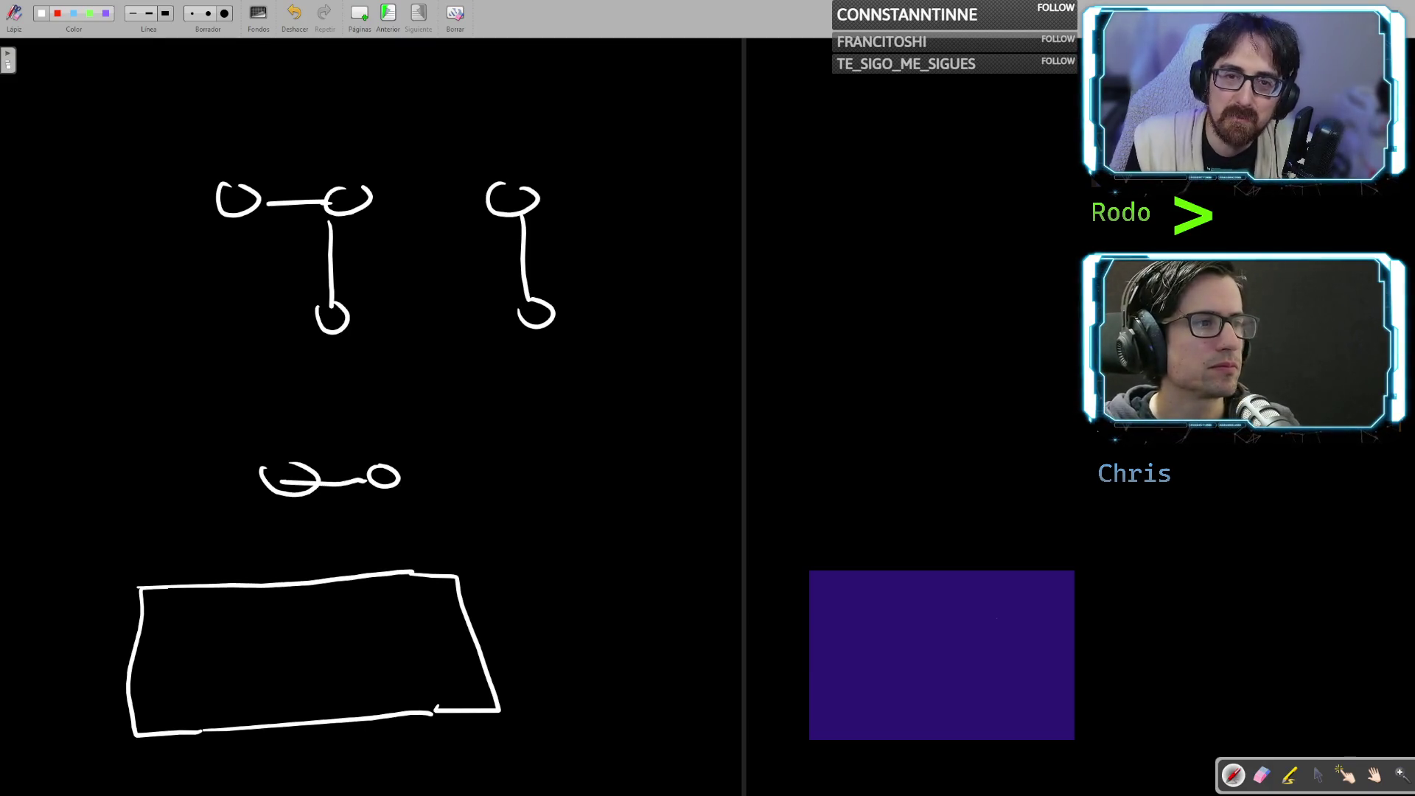
Write the first digits of 1s and 0s in the grid's top two rows
left_click_drag(168, 622, 221, 635)
mouse_move(247, 623)
left_mouse_down()
mouse_move(263, 658)
mouse_move(219, 661)
left_mouse_up()
mouse_move(175, 670)
left_mouse_down()
mouse_move(166, 683)
mouse_move(178, 670)
left_mouse_up()
mouse_move(308, 611)
left_mouse_down()
mouse_move(295, 625)
mouse_move(303, 657)
left_mouse_up()
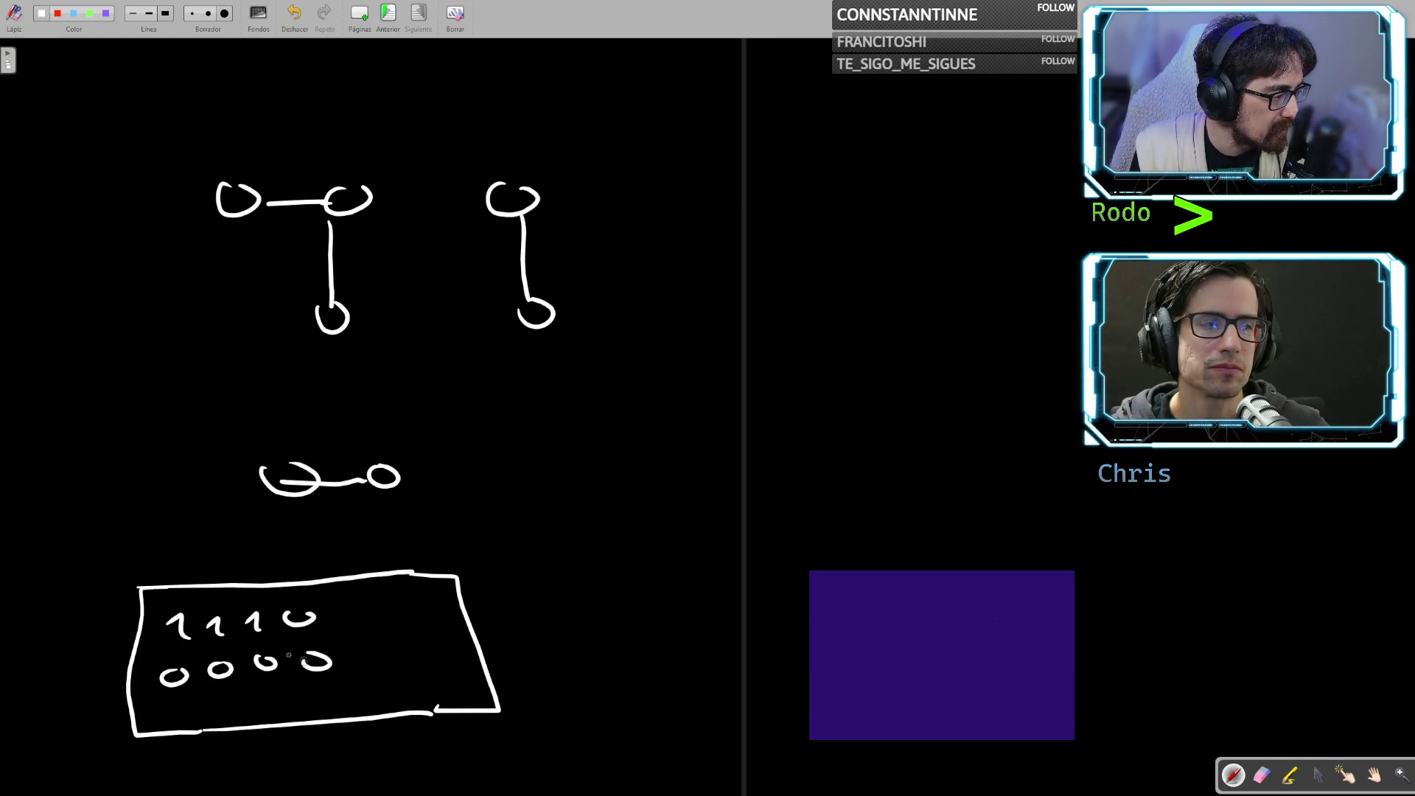
left_click_drag(180, 601, 309, 617)
key("ctrl+z")
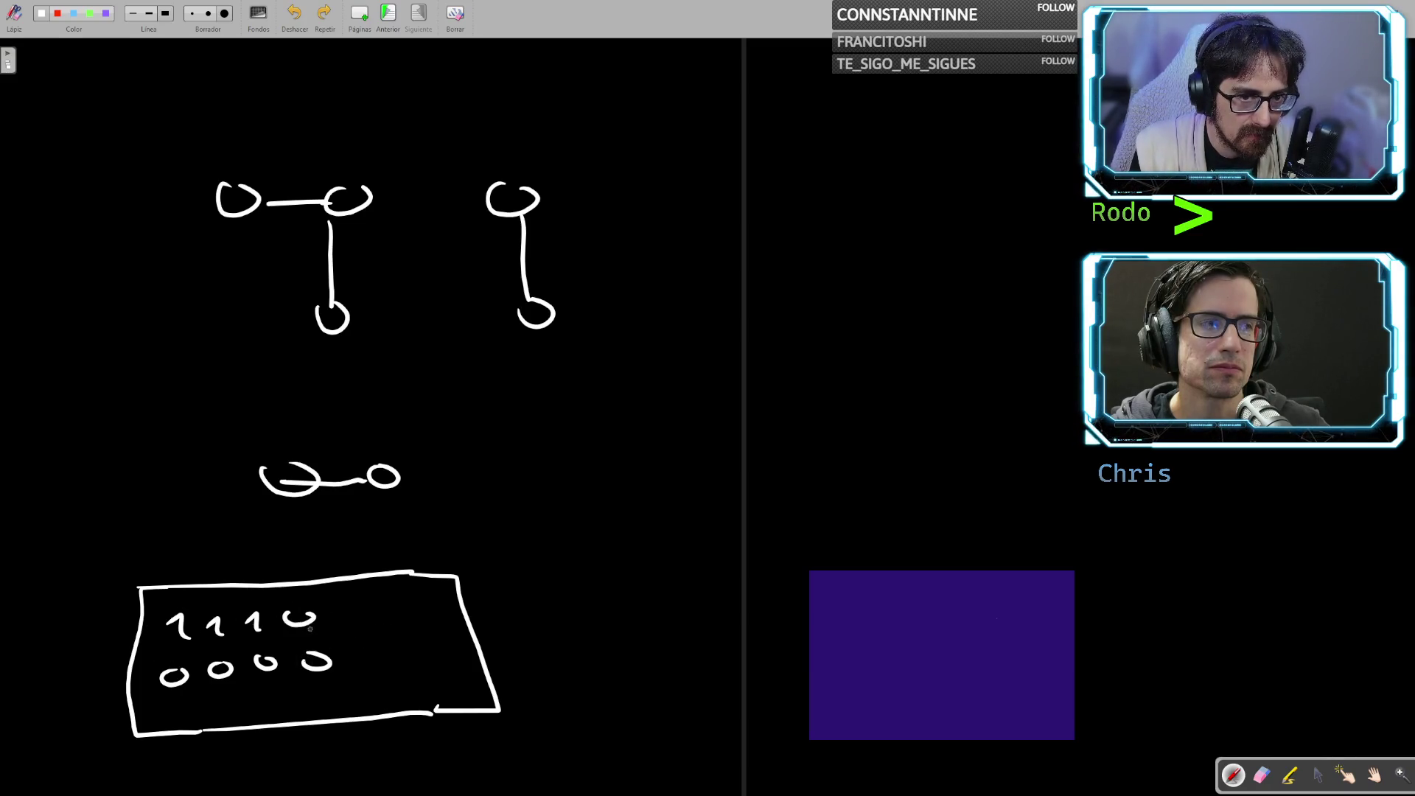
Complete the three rows of digits, with the third row starting 0 1 1
mouse_move(359, 607)
left_mouse_down()
mouse_move(346, 610)
mouse_move(361, 606)
left_mouse_up()
mouse_move(357, 655)
left_mouse_down()
mouse_move(371, 668)
mouse_move(412, 642)
left_mouse_up()
left_click_drag(377, 685, 358, 691)
mouse_move(417, 688)
left_mouse_down()
mouse_move(406, 699)
mouse_move(426, 696)
left_mouse_up()
mouse_move(389, 618)
left_mouse_down()
mouse_move(402, 607)
mouse_move(427, 690)
left_mouse_up()
key("ctrl+z")
left_click_drag(440, 599, 456, 614)
left_click_drag(469, 648, 484, 690)
mouse_move(220, 705)
left_mouse_down()
mouse_move(231, 721)
mouse_move(274, 723)
left_mouse_up()
left_click_drag(166, 708, 170, 709)
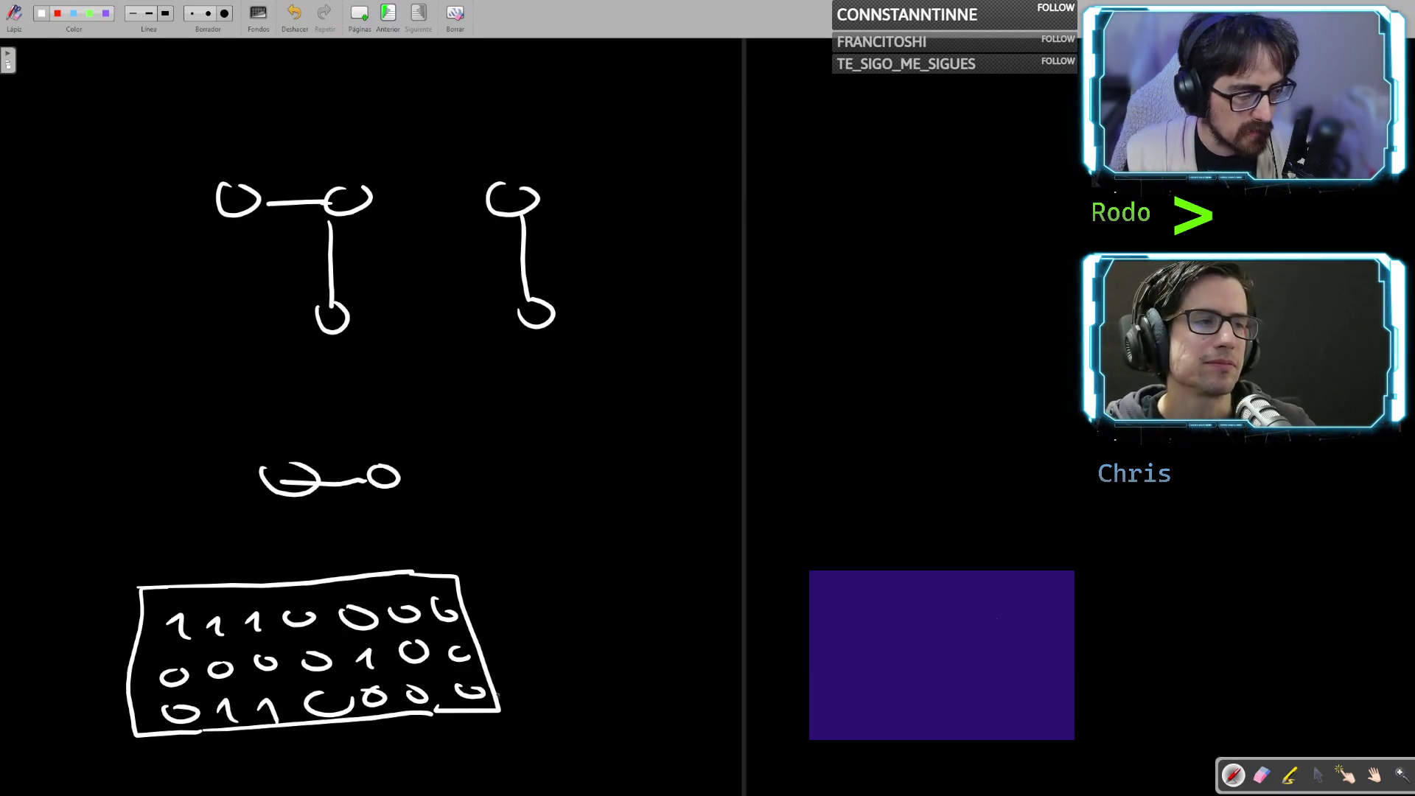
Circle the three islands of 1s, then switch to the browser study notes
mouse_move(229, 595)
left_mouse_down()
mouse_move(221, 652)
mouse_move(199, 597)
left_mouse_up()
mouse_move(370, 638)
left_mouse_down()
mouse_move(362, 679)
mouse_move(367, 640)
left_mouse_up()
left_click_drag(266, 685, 289, 709)
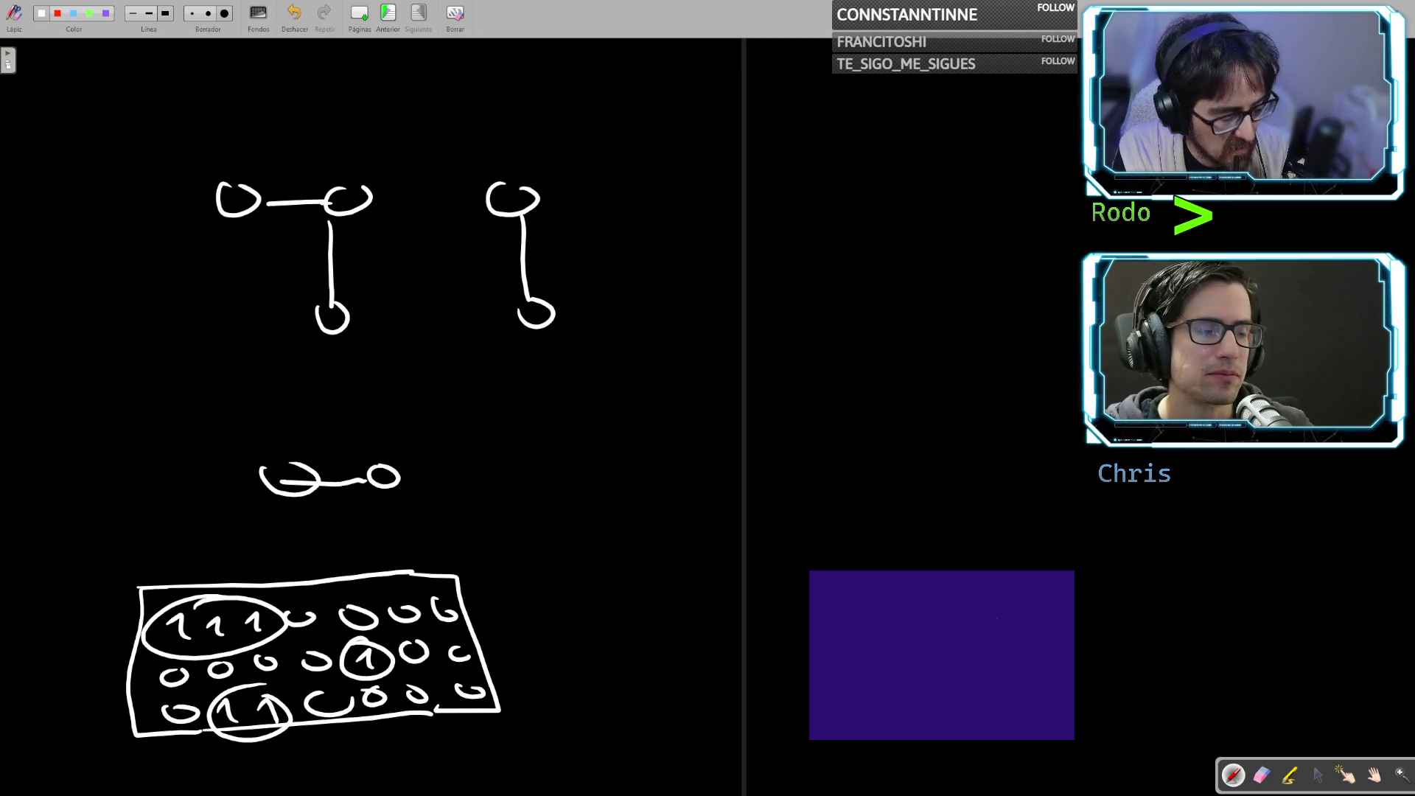
key("alt+Tab")
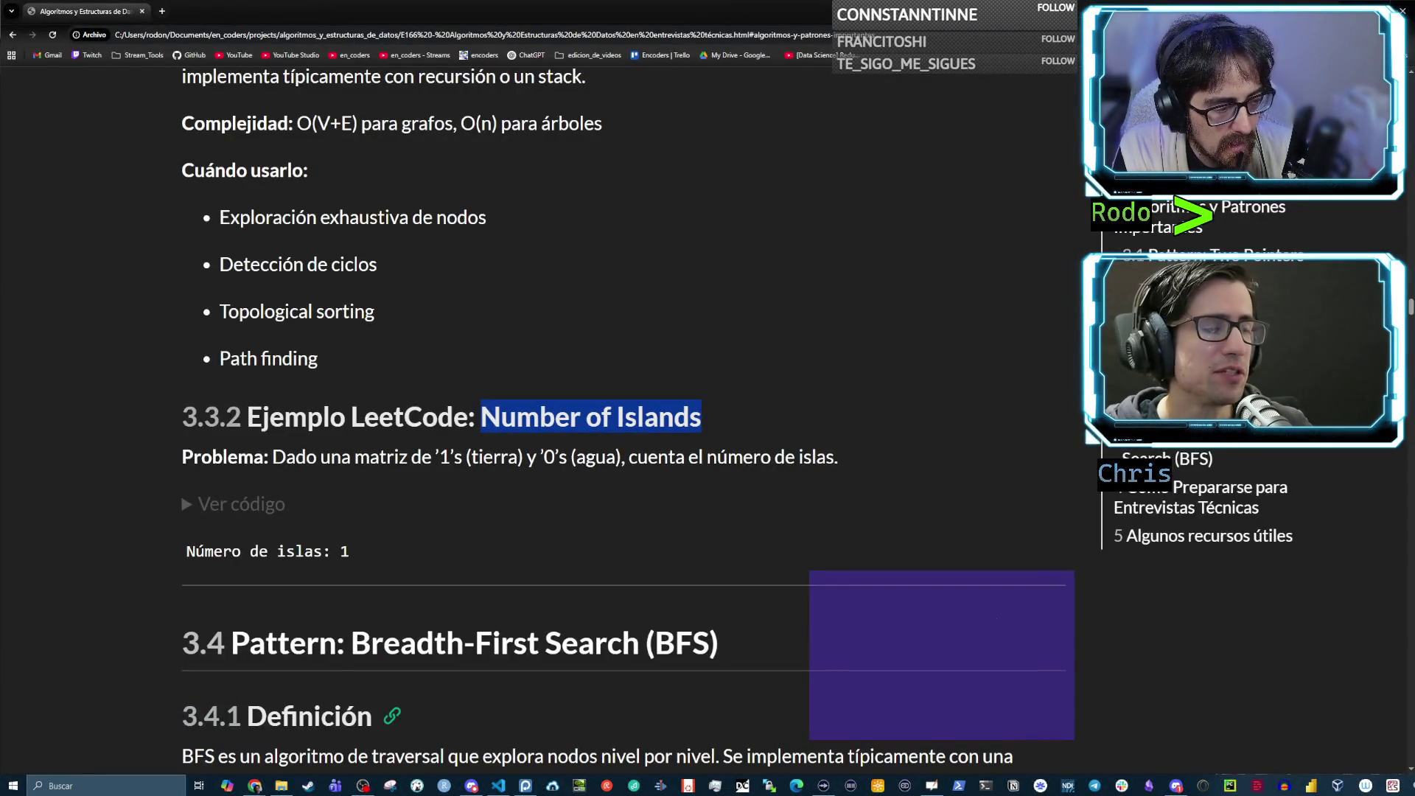
Switch from the study notes back to the whiteboard island grid
key("alt+Tab")
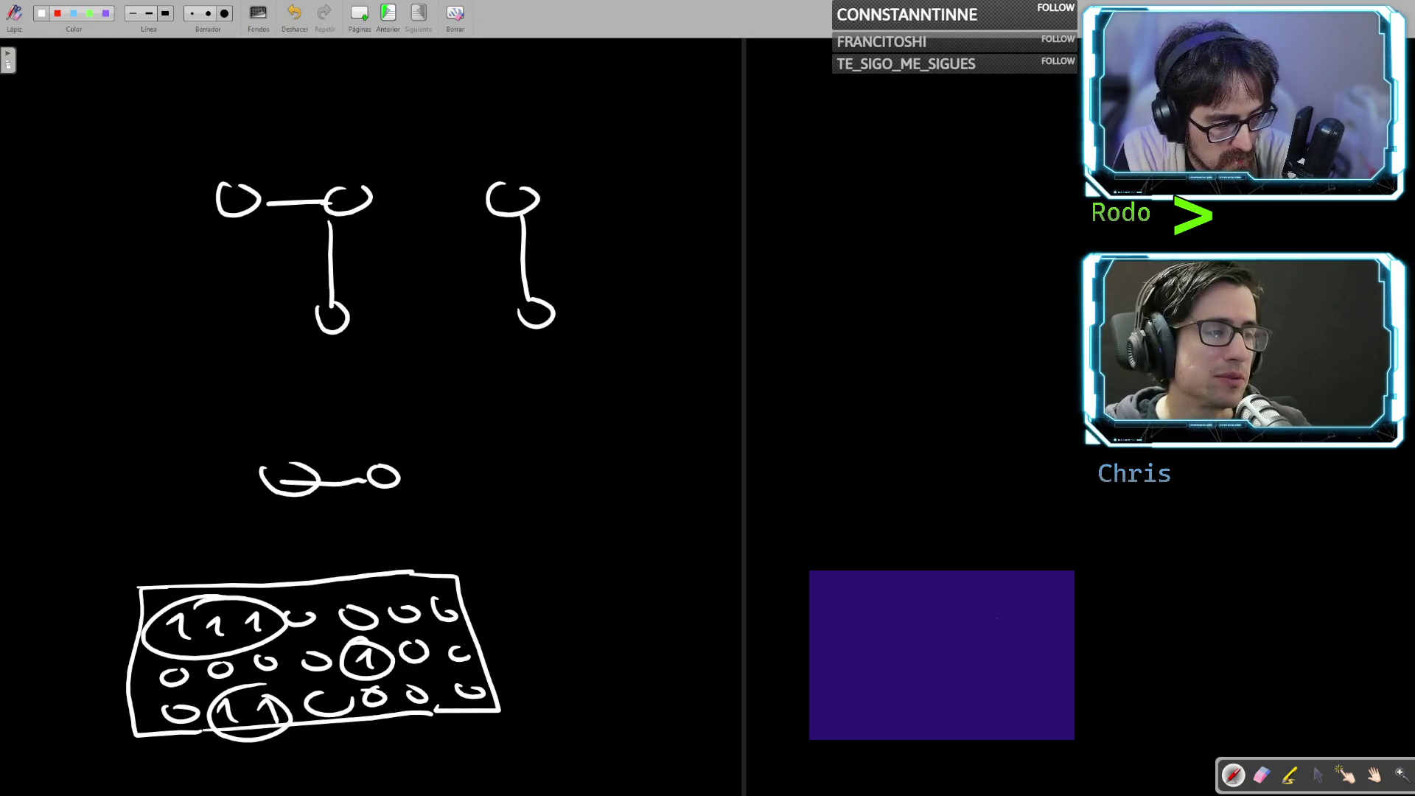
Close the open 0 in the grid's third row, undoing the stray loops and lines
mouse_move(276, 685)
left_mouse_down()
mouse_move(210, 704)
mouse_move(324, 709)
mouse_move(273, 752)
mouse_move(244, 744)
mouse_move(251, 687)
left_mouse_up()
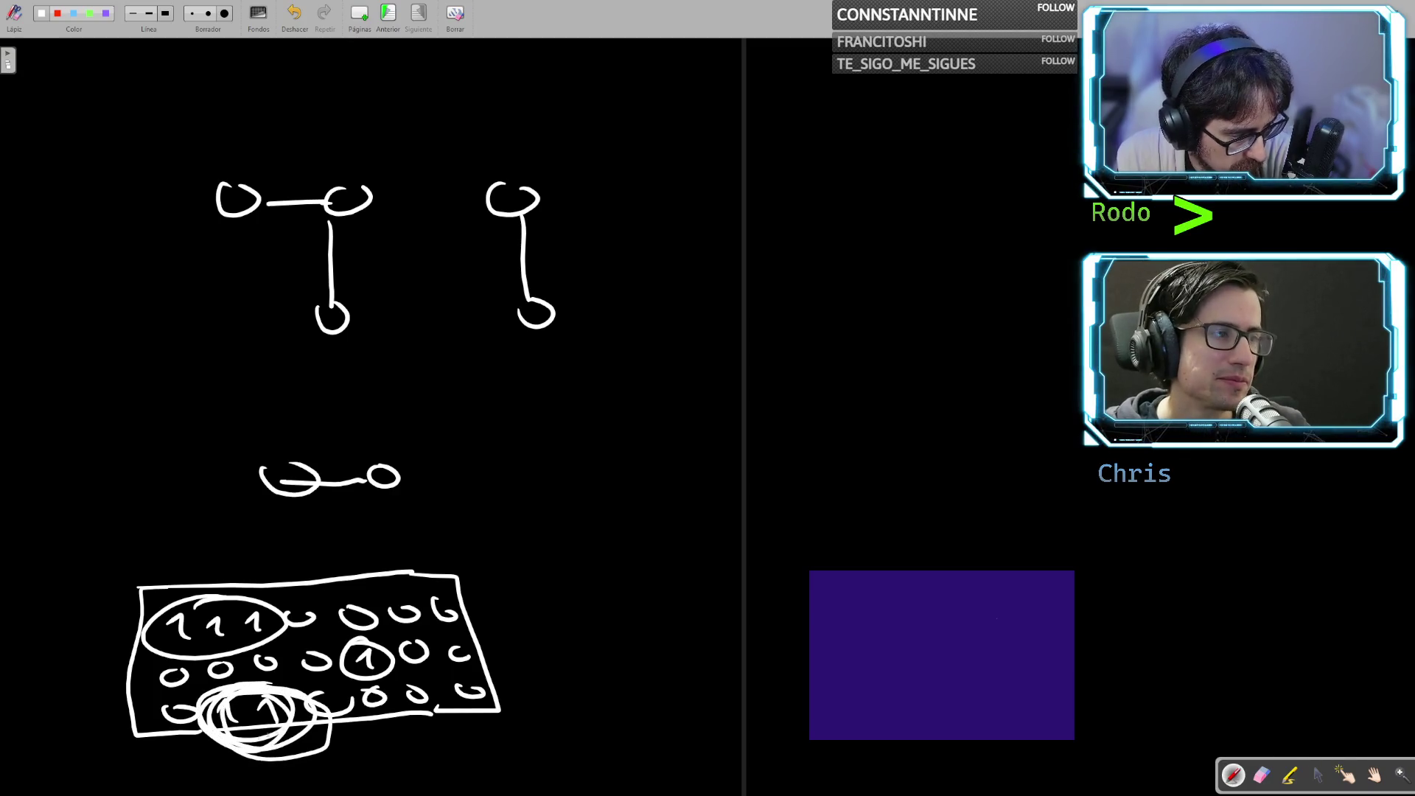
key("ctrl+z")
key("ctrl+z")
key("ctrl+z")
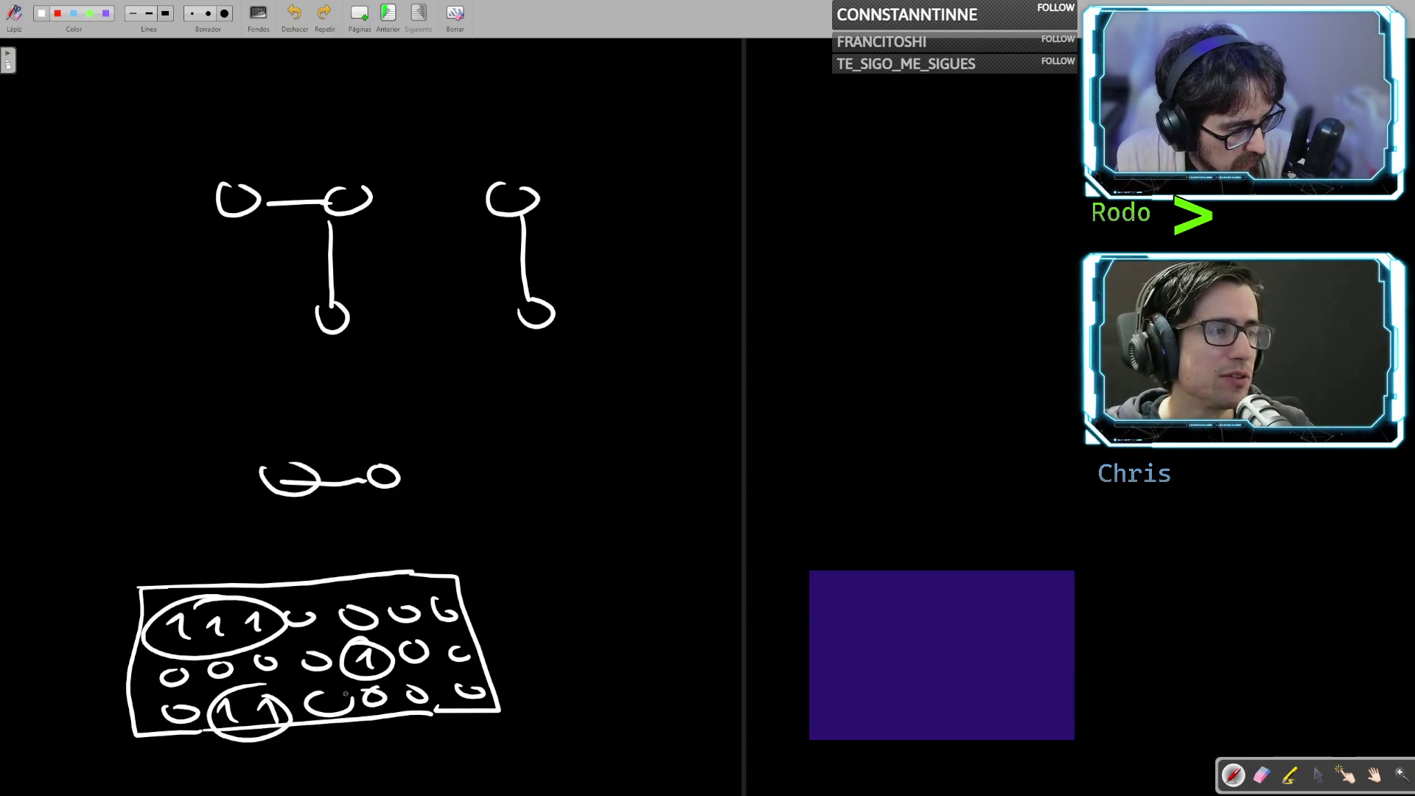
left_click_drag(312, 697, 352, 691)
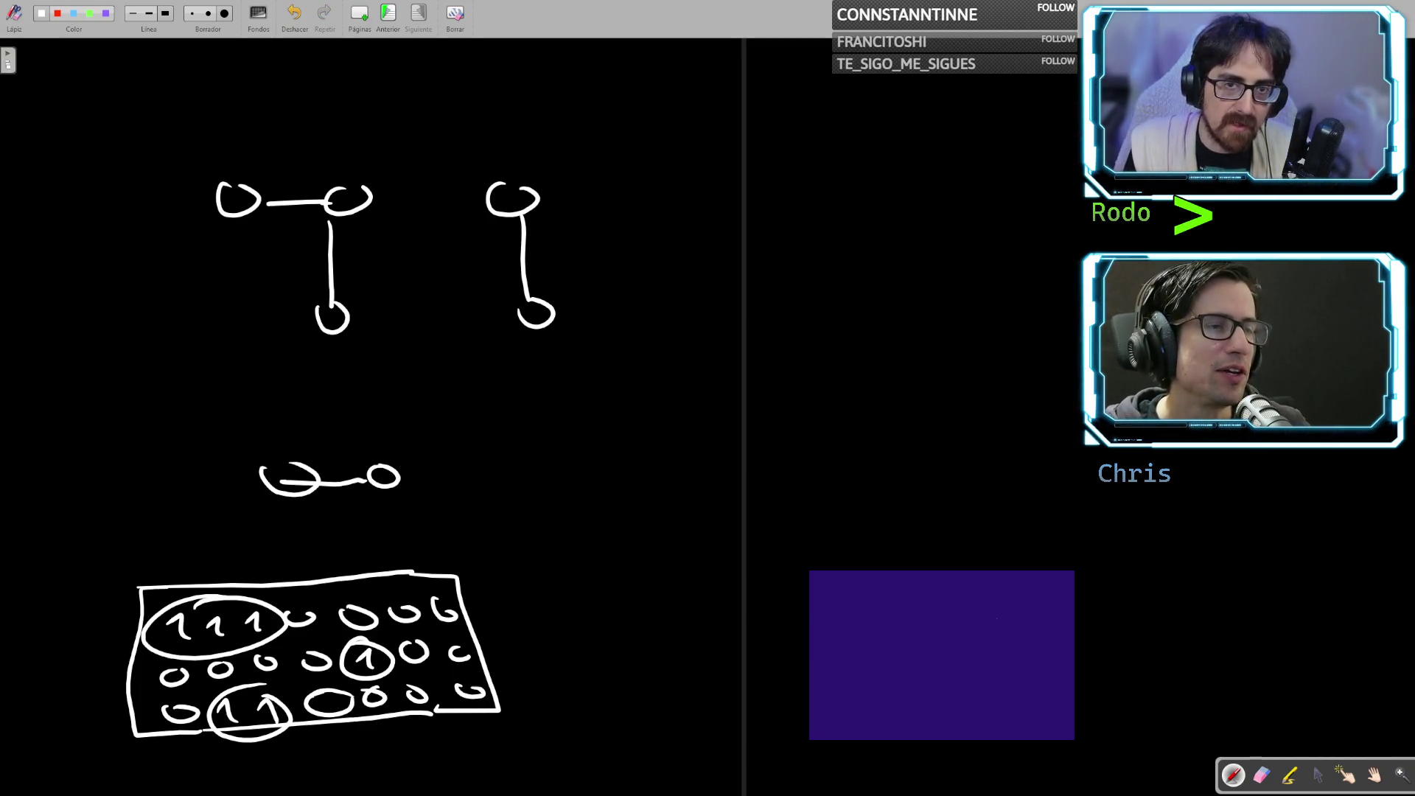
left_click_drag(303, 709, 270, 707)
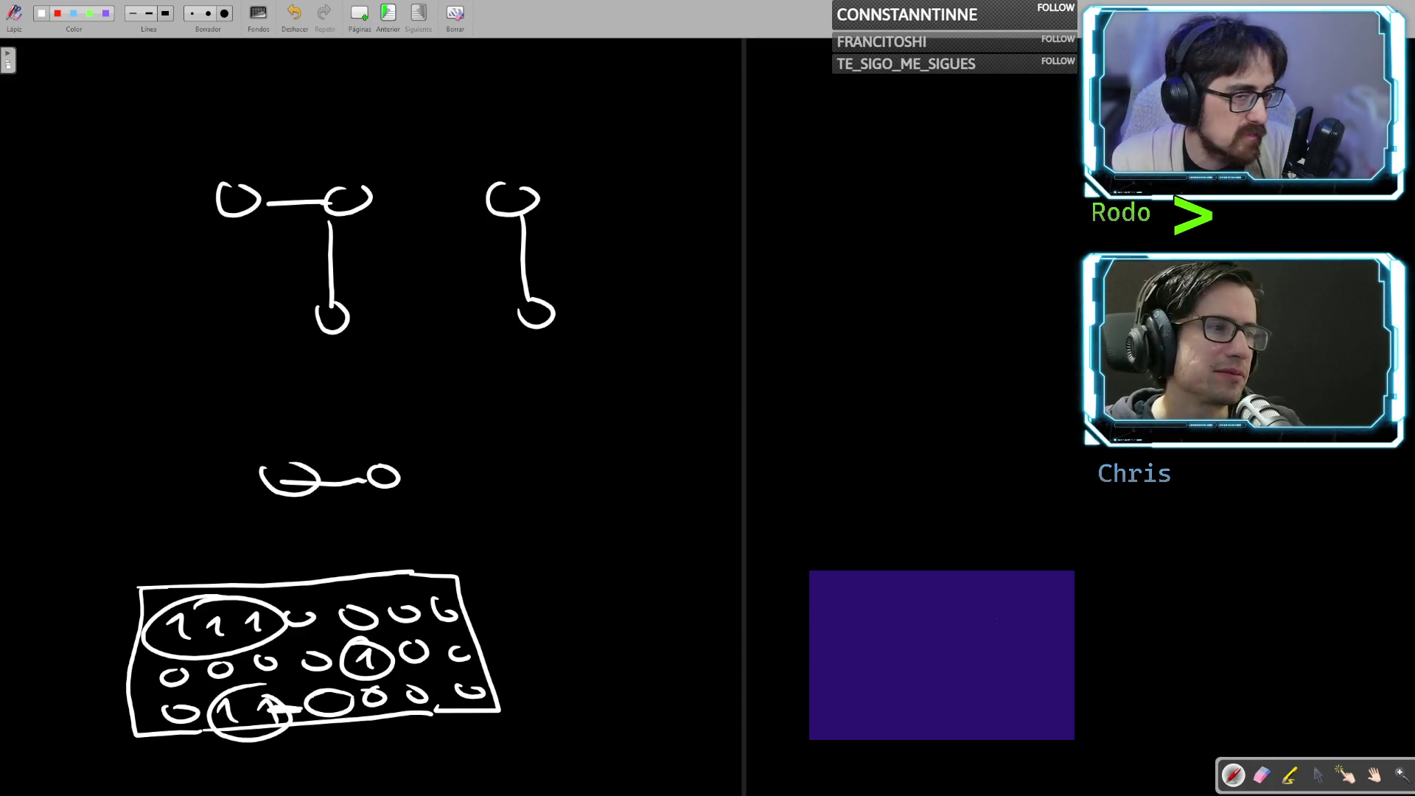
key("ctrl+z")
mouse_move(269, 689)
left_mouse_down()
mouse_move(247, 691)
mouse_move(215, 729)
mouse_move(281, 702)
mouse_move(214, 687)
mouse_move(272, 728)
left_mouse_up()
key("ctrl+z")
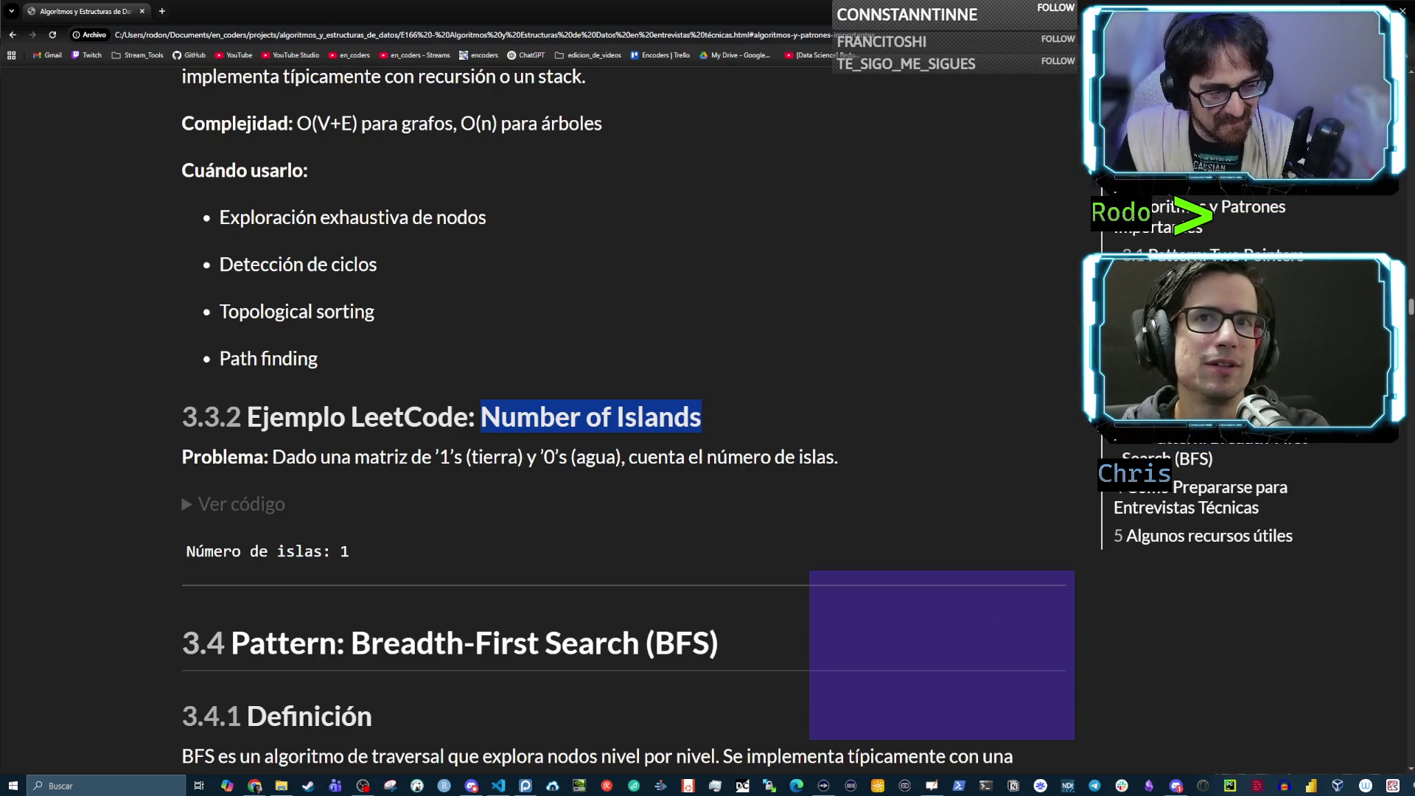
Cycle between the Number of Islands notes and the whiteboard island sketches with Alt+Tab
key("alt+Tab")
key("alt+Tab")
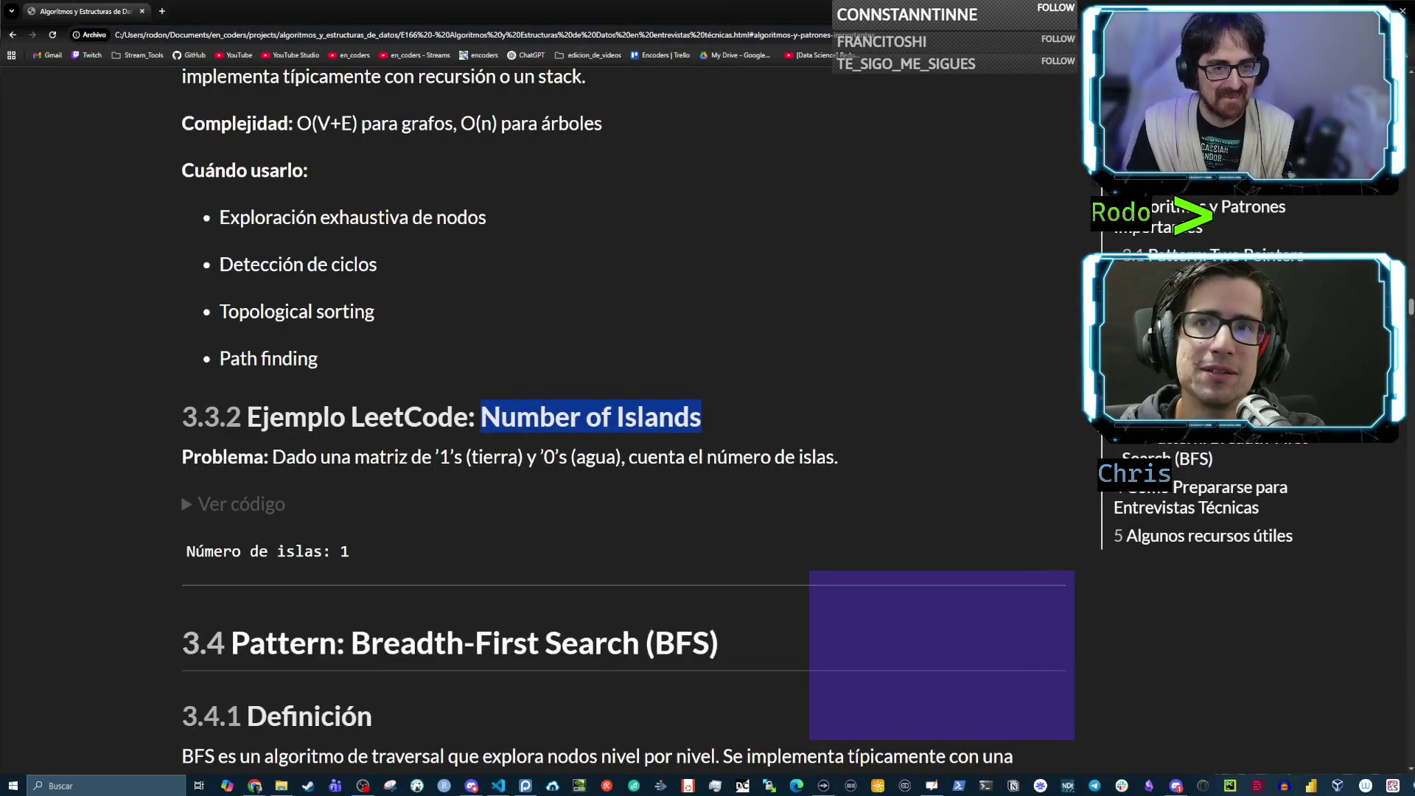
key("alt+Tab")
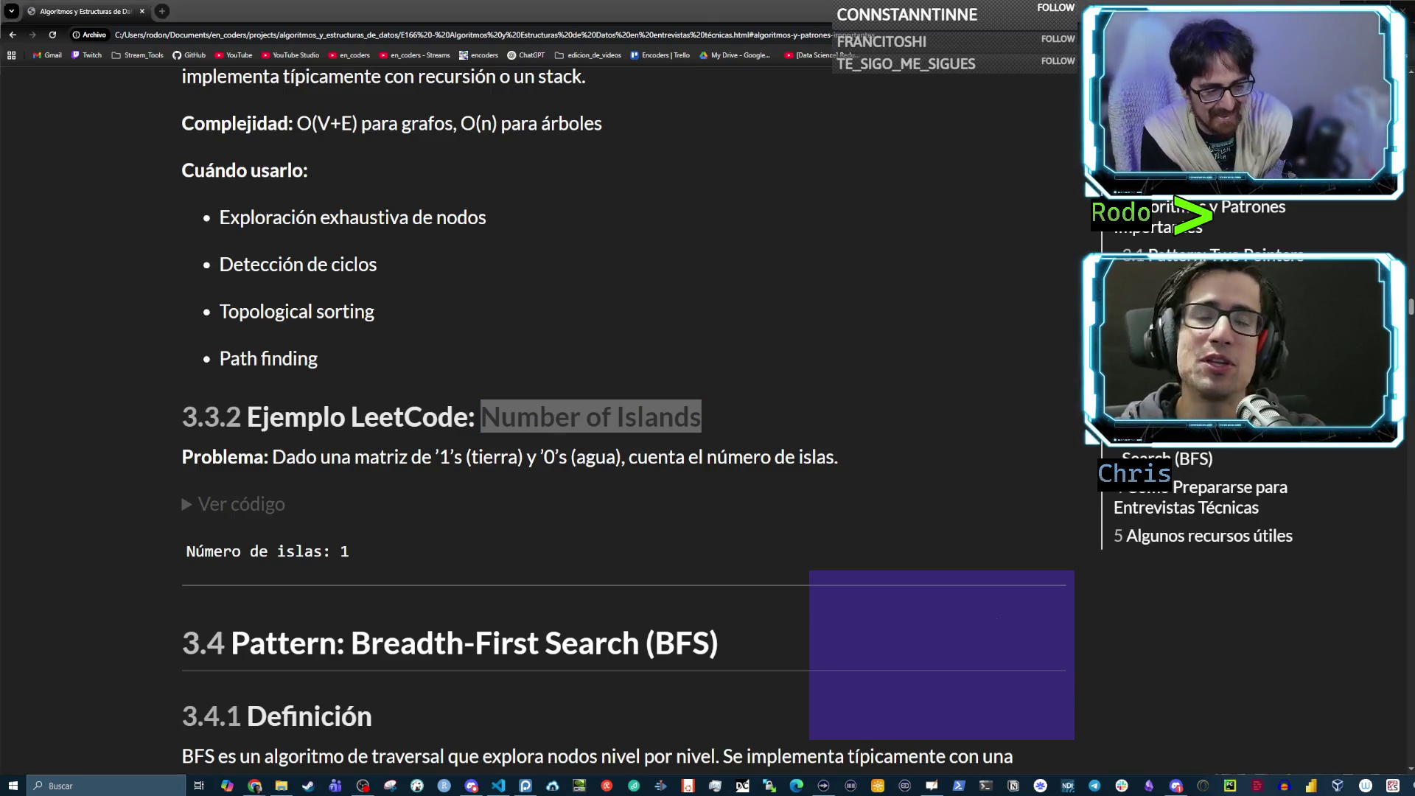
key("alt+Tab")
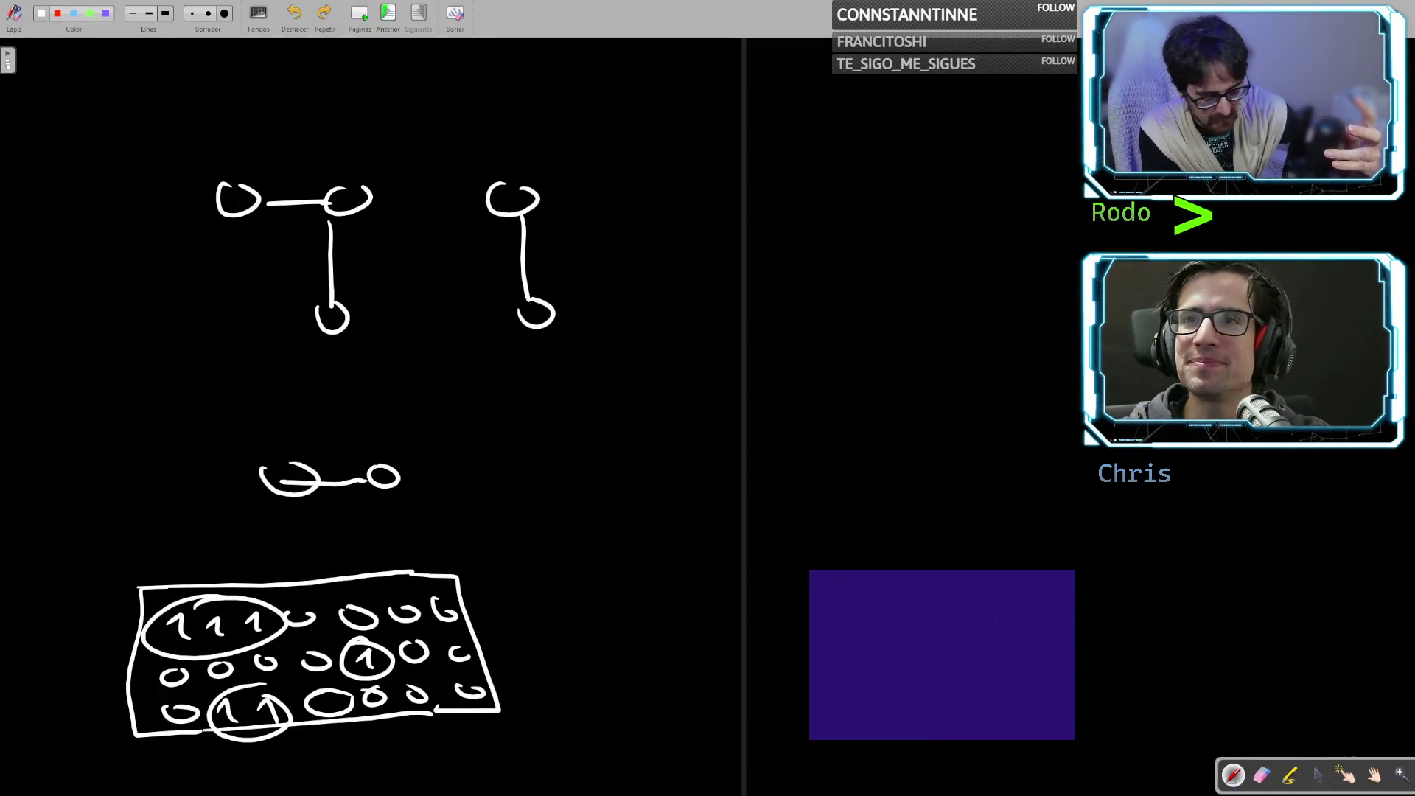
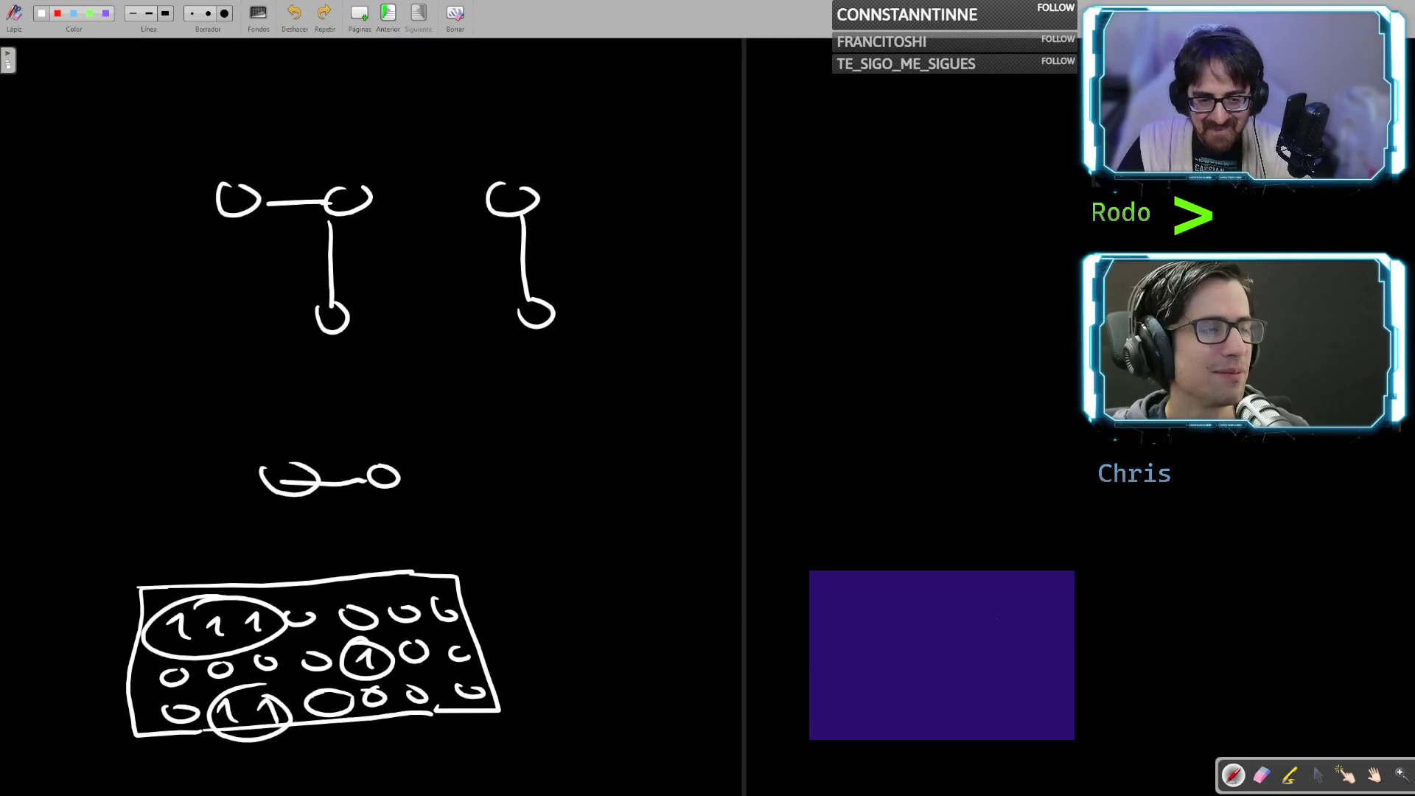
Switch from the whiteboard to the Chrome notes showing the Number of Islands example
key("alt+Tab")
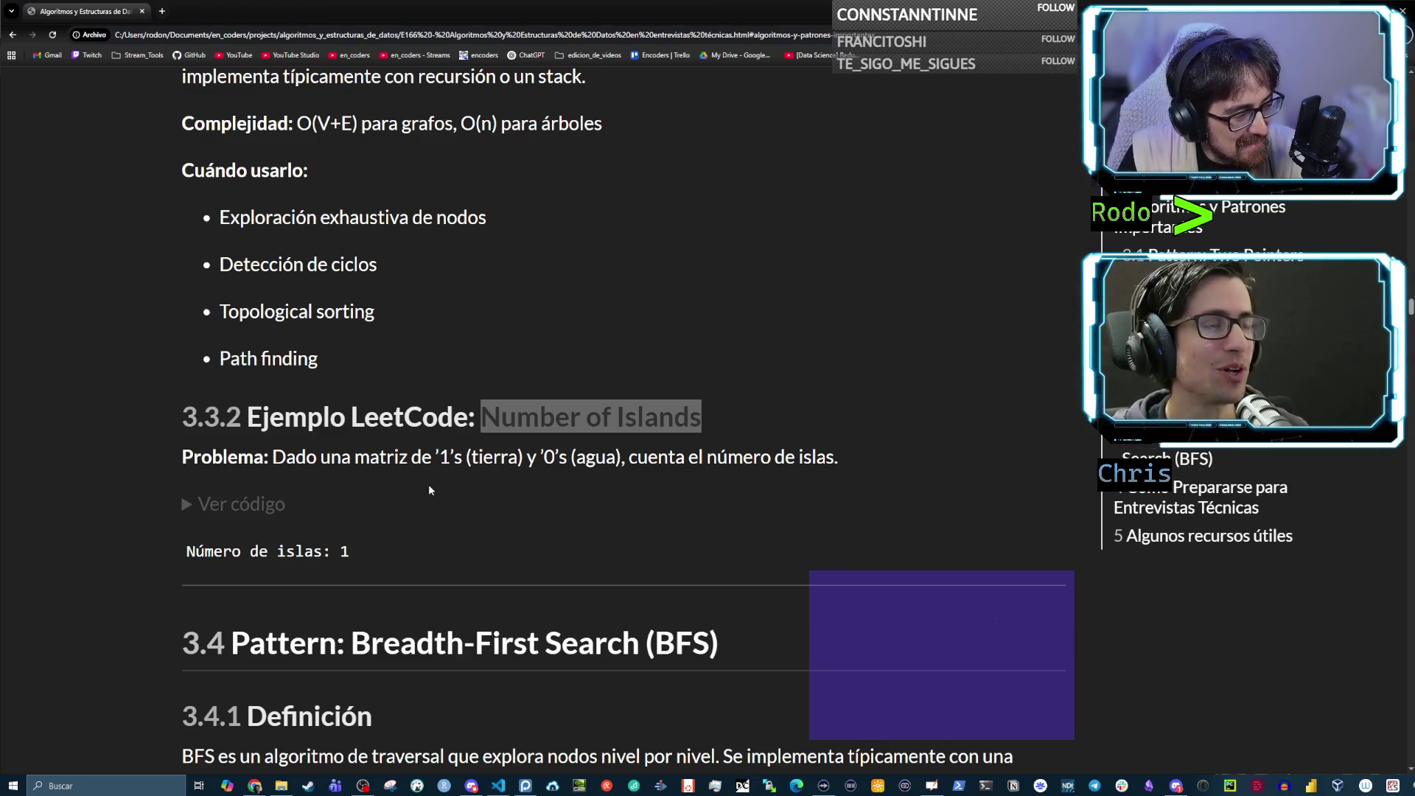
Switch back to the Epic Pen whiteboard with the hand-drawn 0/1 island grid
key("alt+Tab")
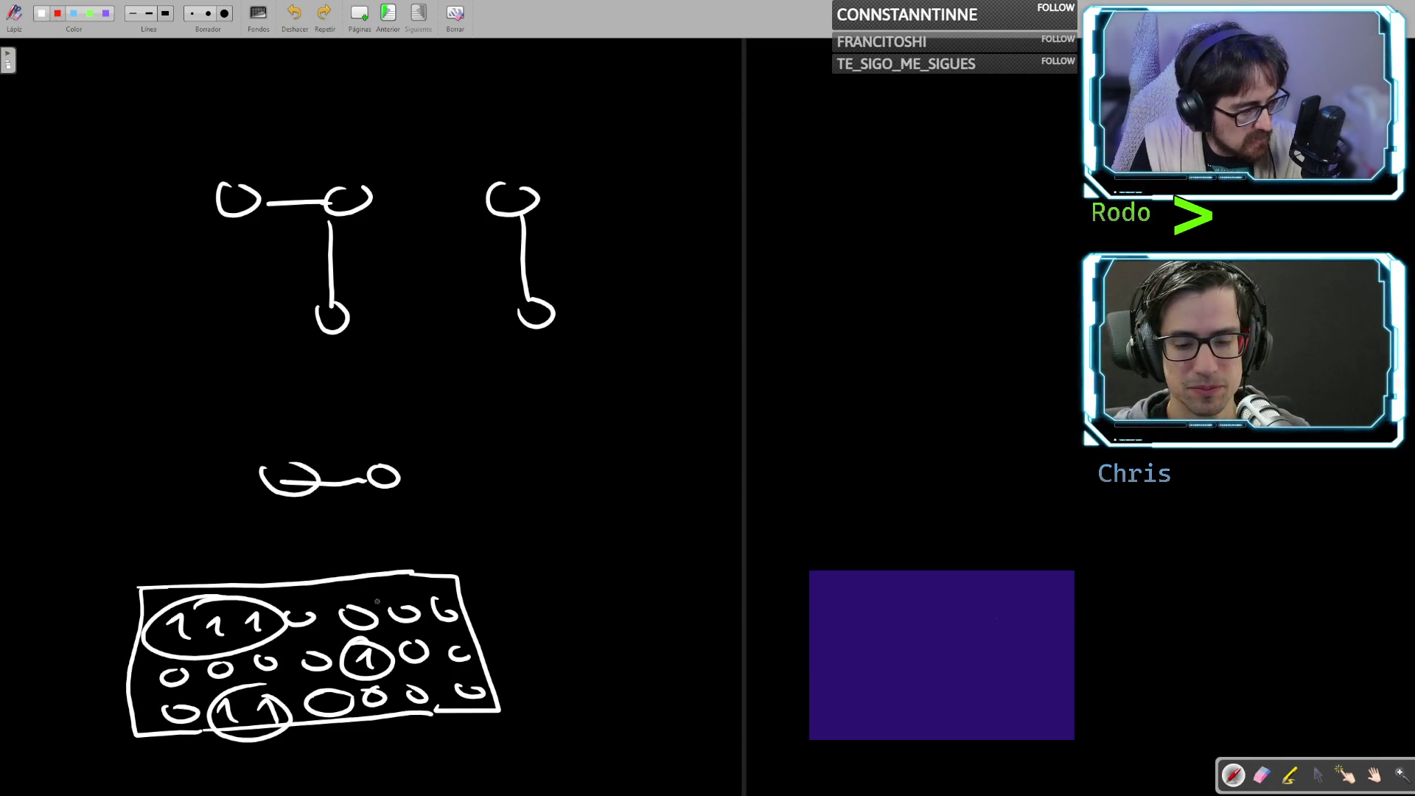
Ring the zeros beside the middle-row 1 in red and circle that 1, undoing misplaced strokes
left_click_drag(295, 648, 297, 653)
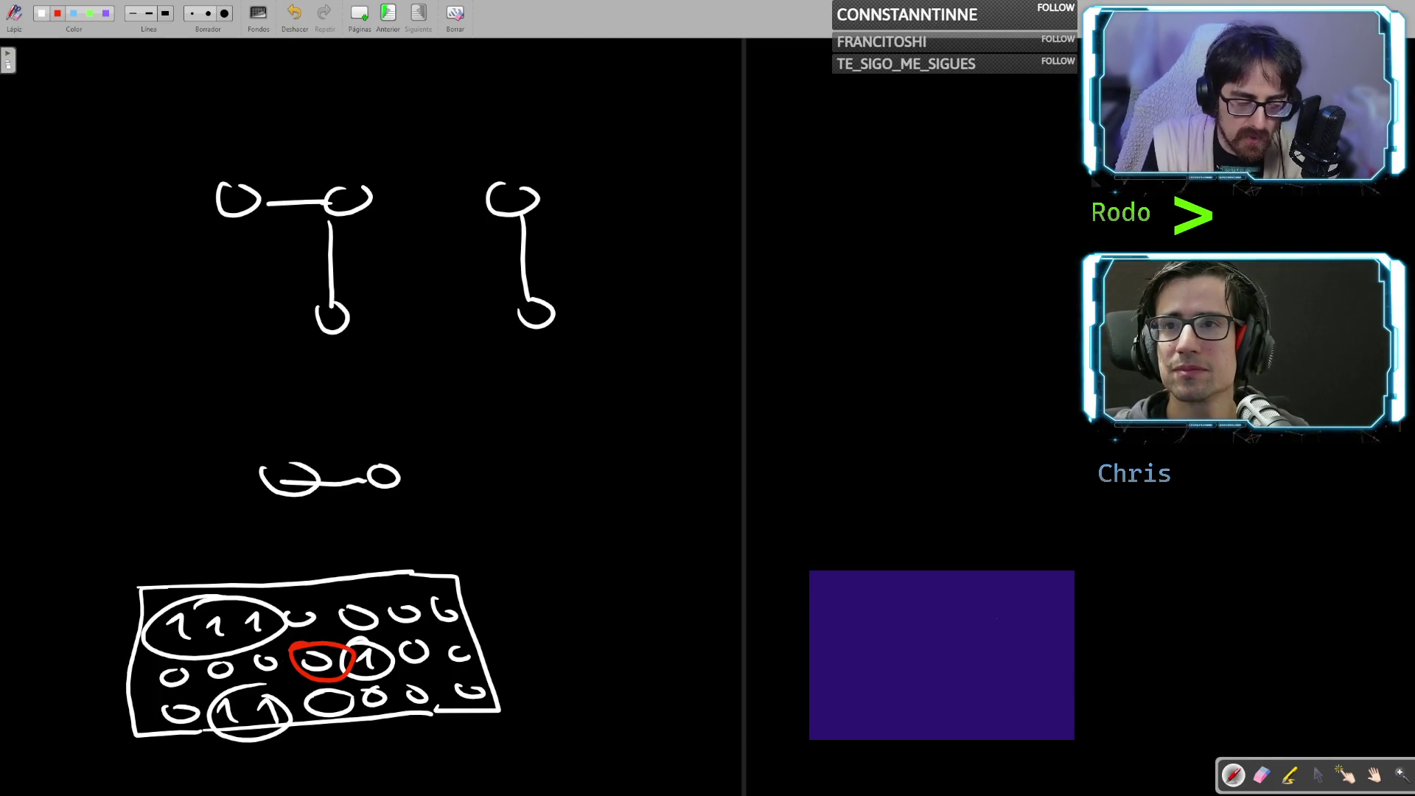
key("ctrl+z")
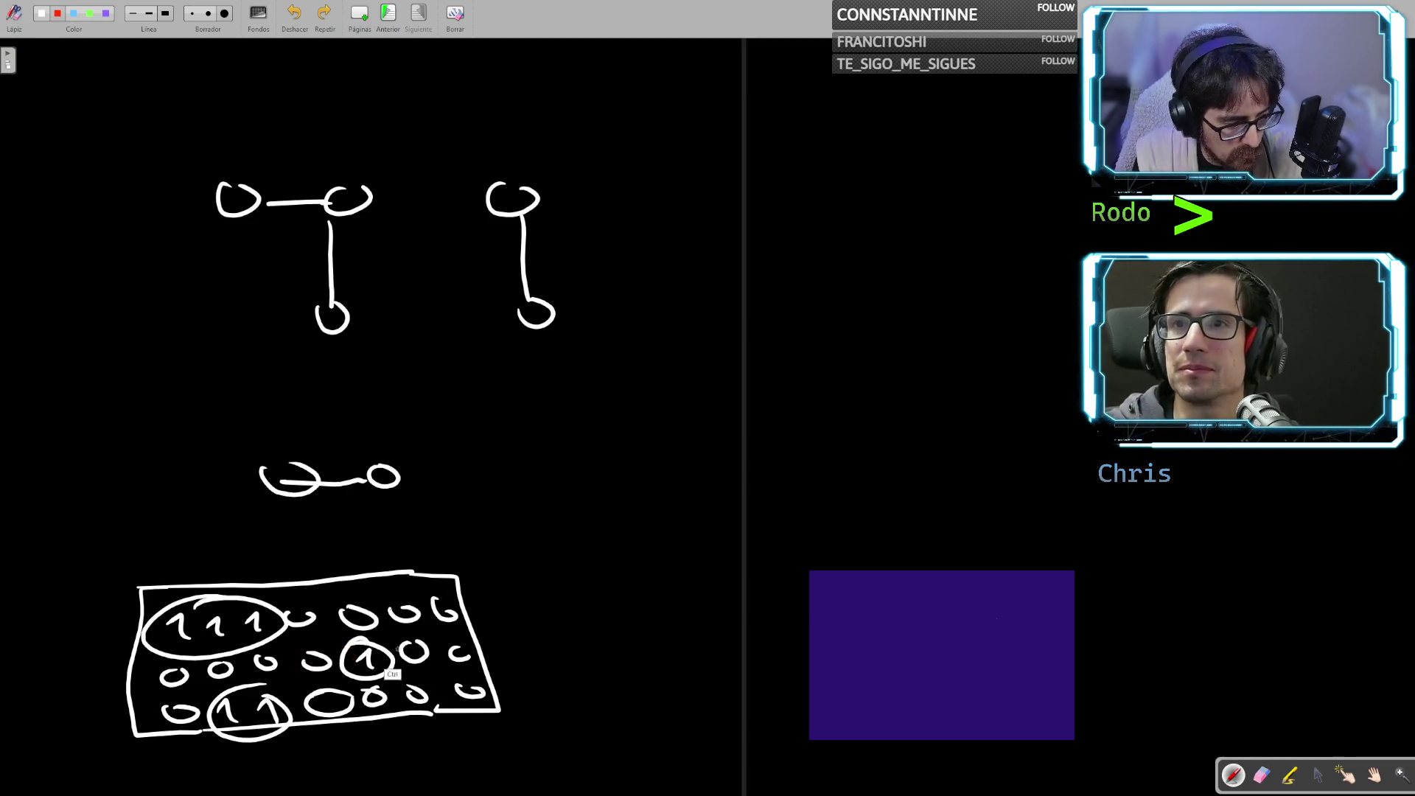
mouse_move(324, 647)
left_mouse_down()
mouse_move(297, 673)
mouse_move(340, 653)
mouse_move(325, 627)
mouse_move(254, 676)
mouse_move(274, 653)
mouse_move(346, 687)
left_mouse_up()
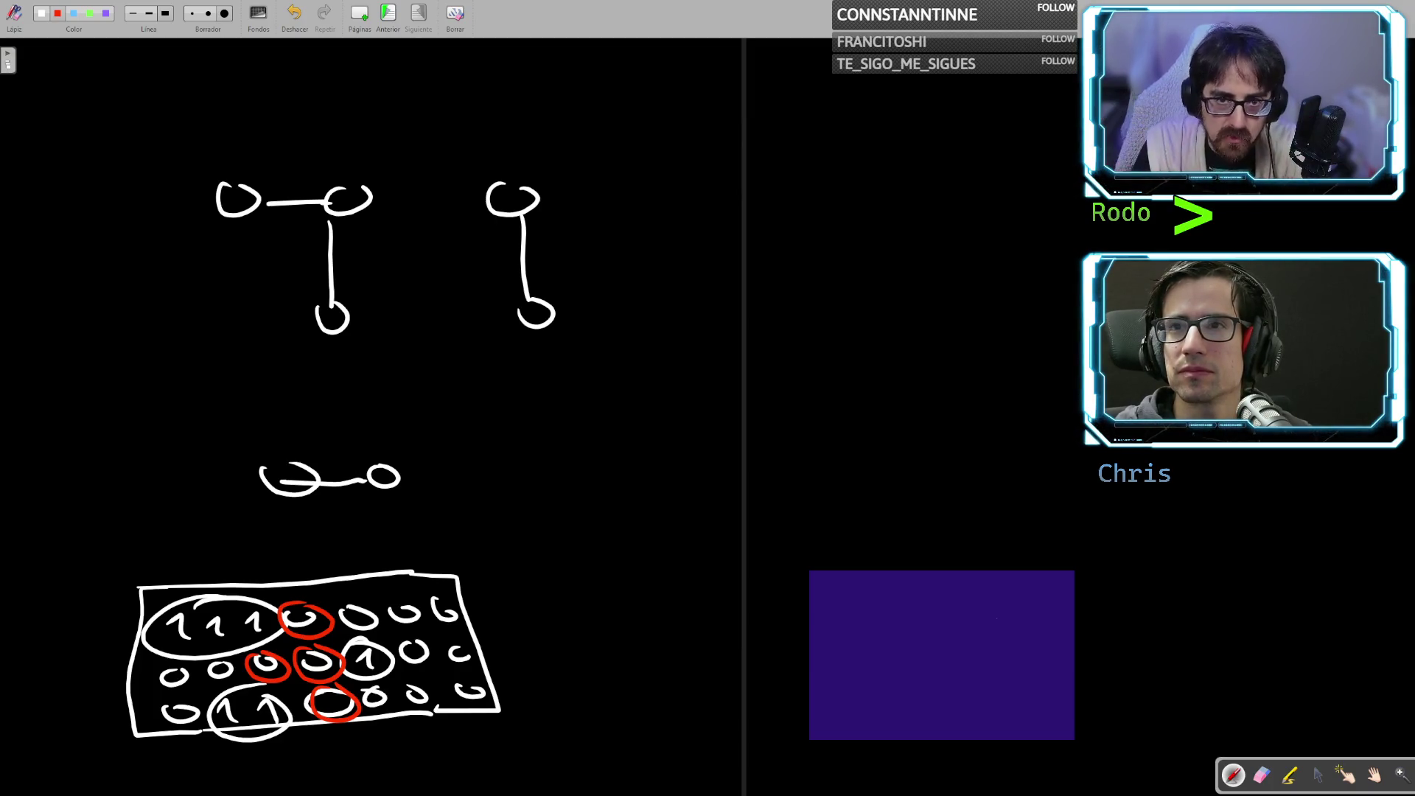
mouse_move(371, 640)
left_mouse_down()
mouse_move(389, 675)
mouse_move(354, 646)
left_mouse_up()
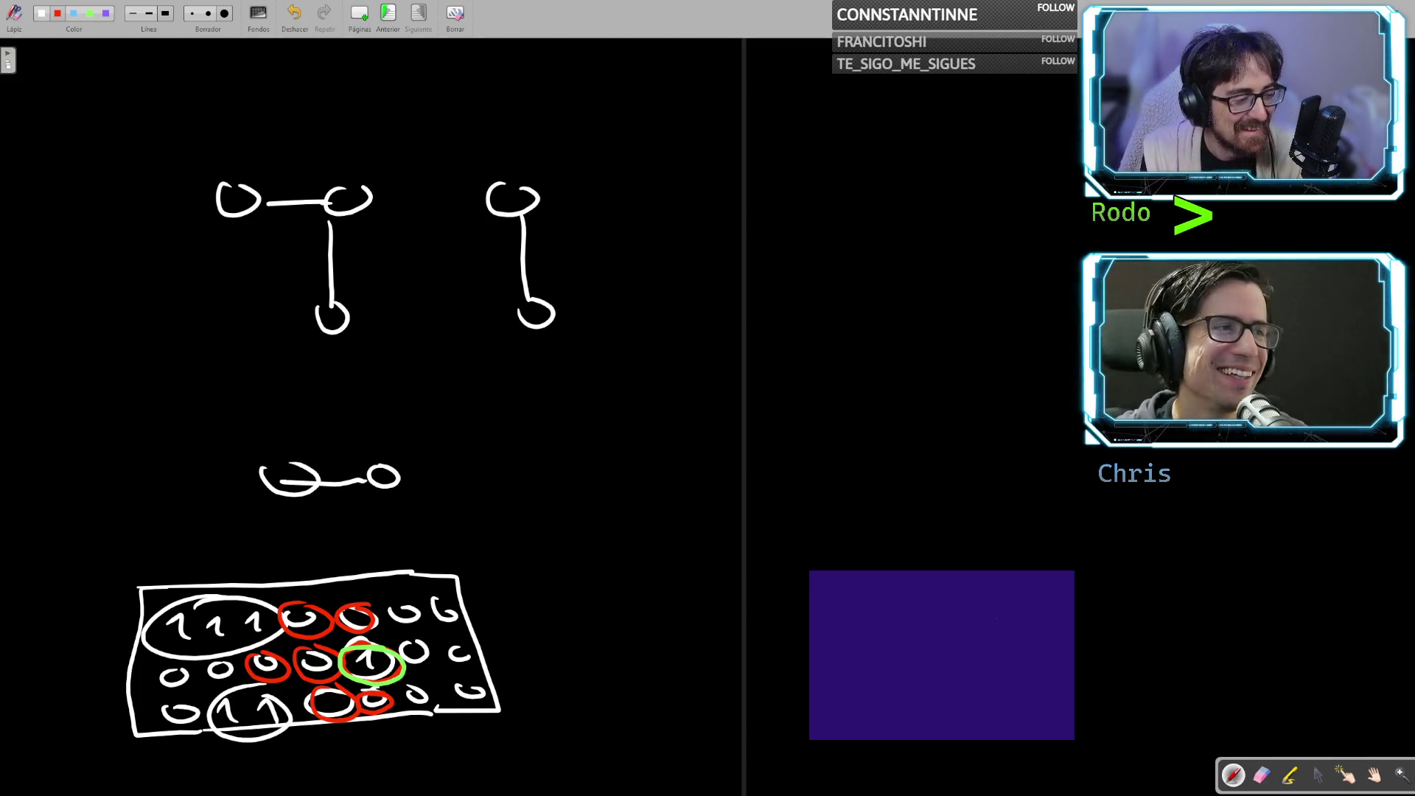
mouse_move(452, 599)
left_mouse_down()
mouse_move(417, 622)
mouse_move(472, 589)
left_mouse_up()
key("ctrl+z")
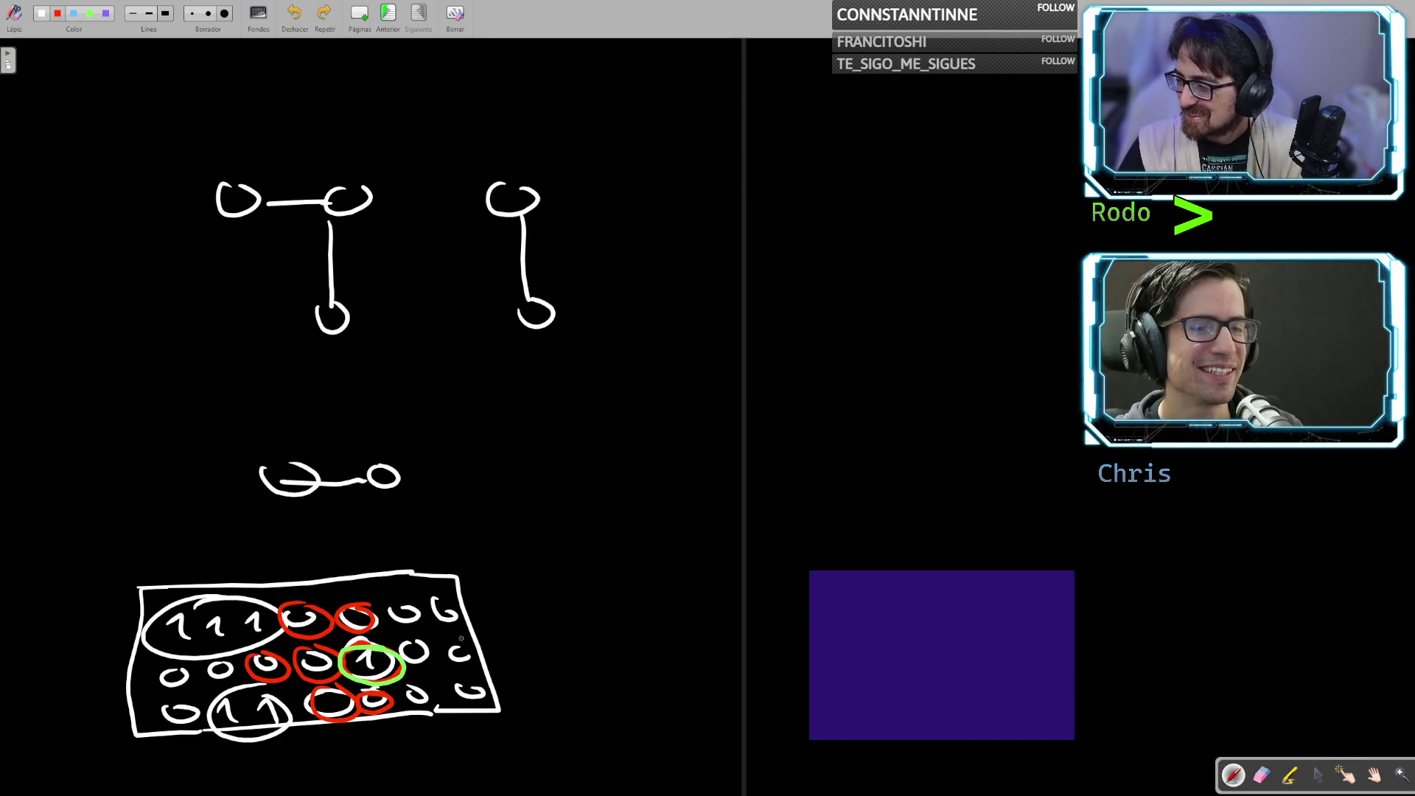
key("ctrl+s")
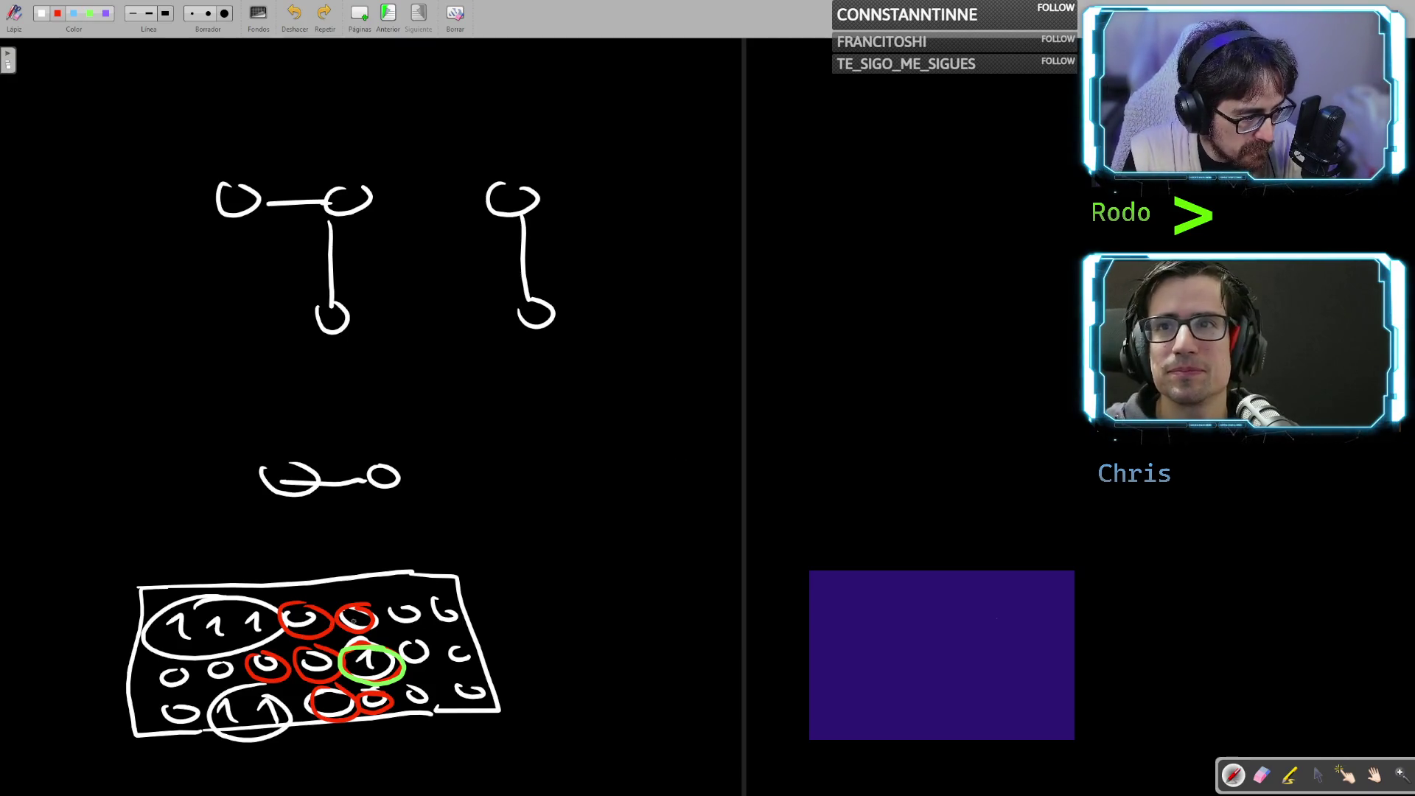
Circle the zeros to the right of the middle 1 in red, undoing a stray stroke
left_click(353, 601)
left_click_drag(420, 638, 410, 641)
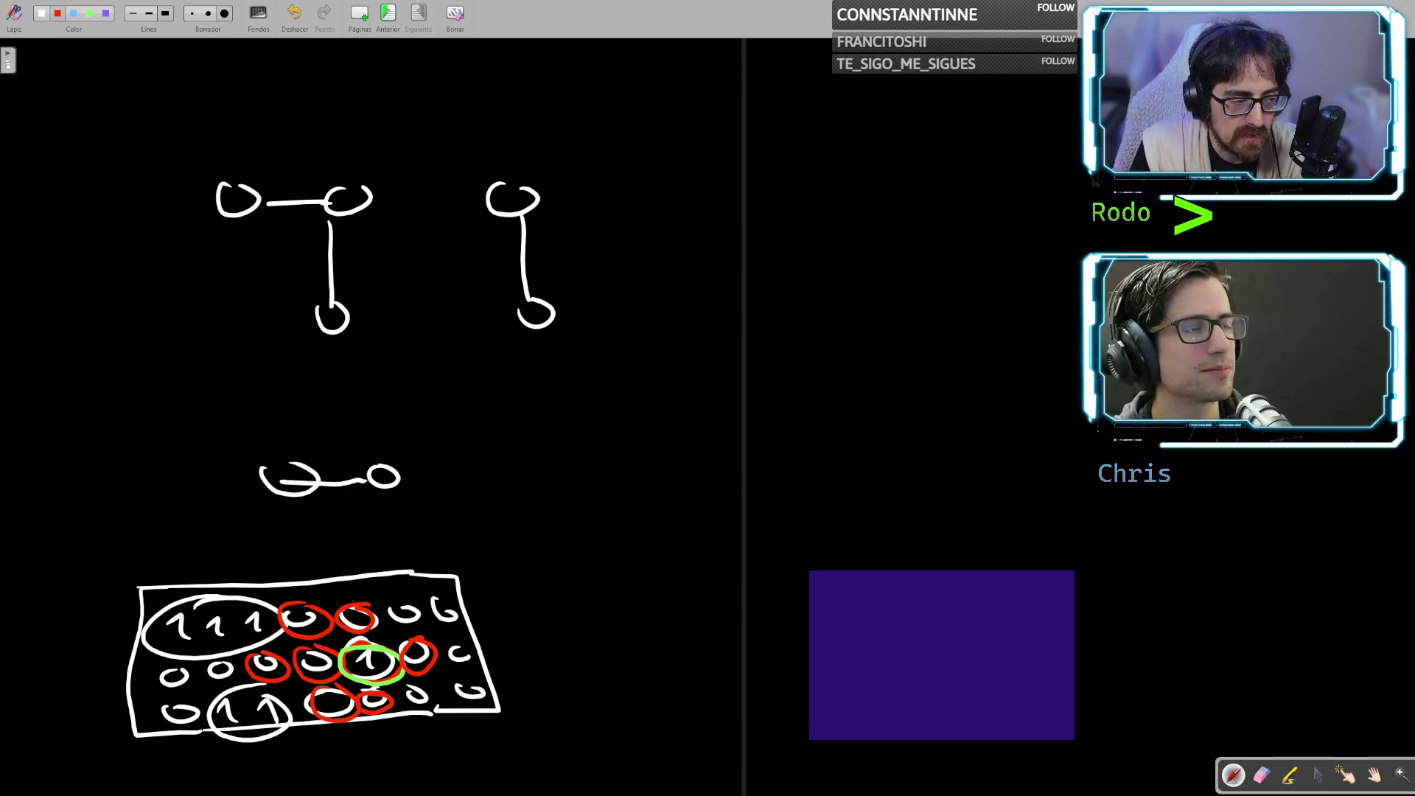
mouse_move(385, 618)
left_mouse_down()
mouse_move(417, 607)
mouse_move(423, 619)
mouse_move(446, 600)
mouse_move(454, 665)
mouse_move(476, 652)
mouse_move(463, 701)
mouse_move(484, 689)
mouse_move(432, 699)
left_mouse_up()
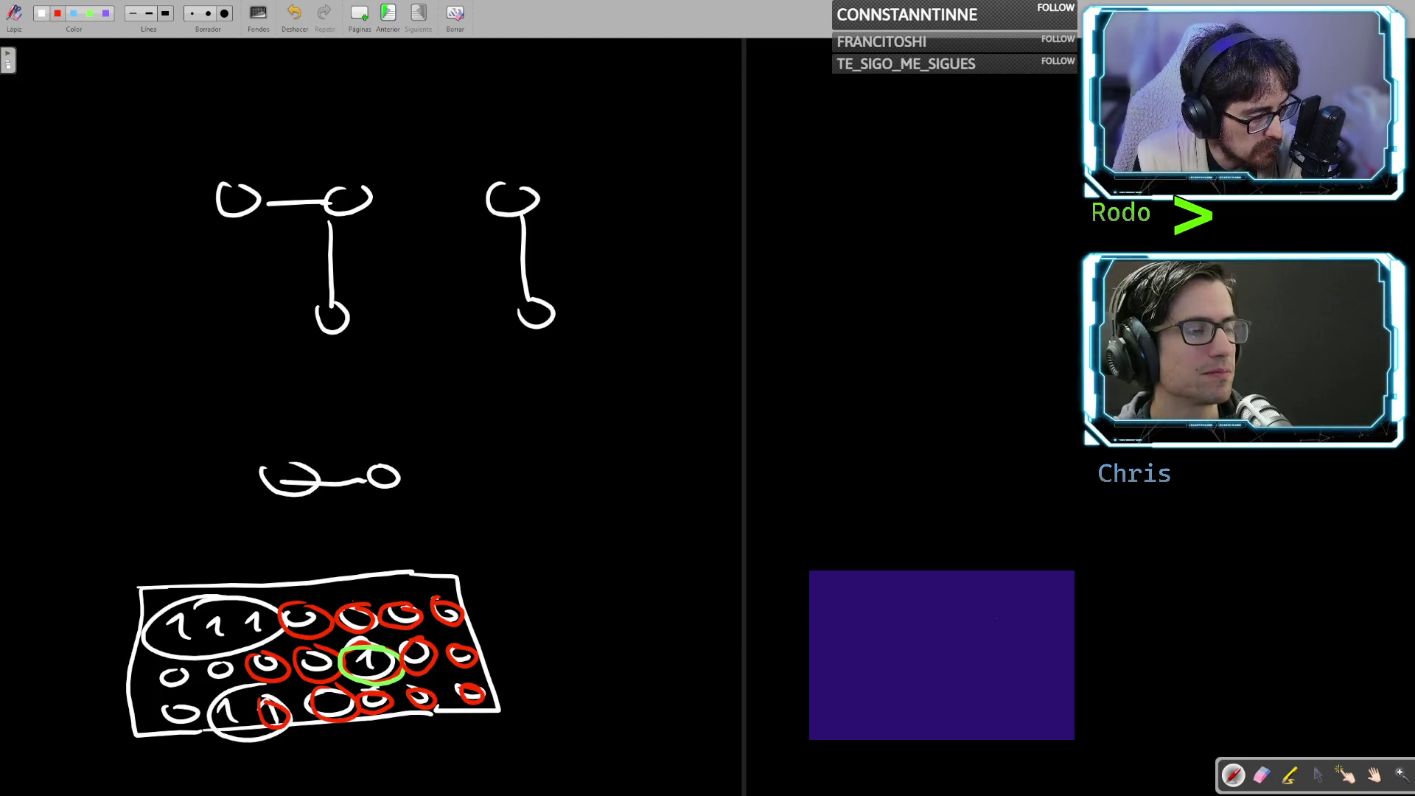
key("ctrl+z")
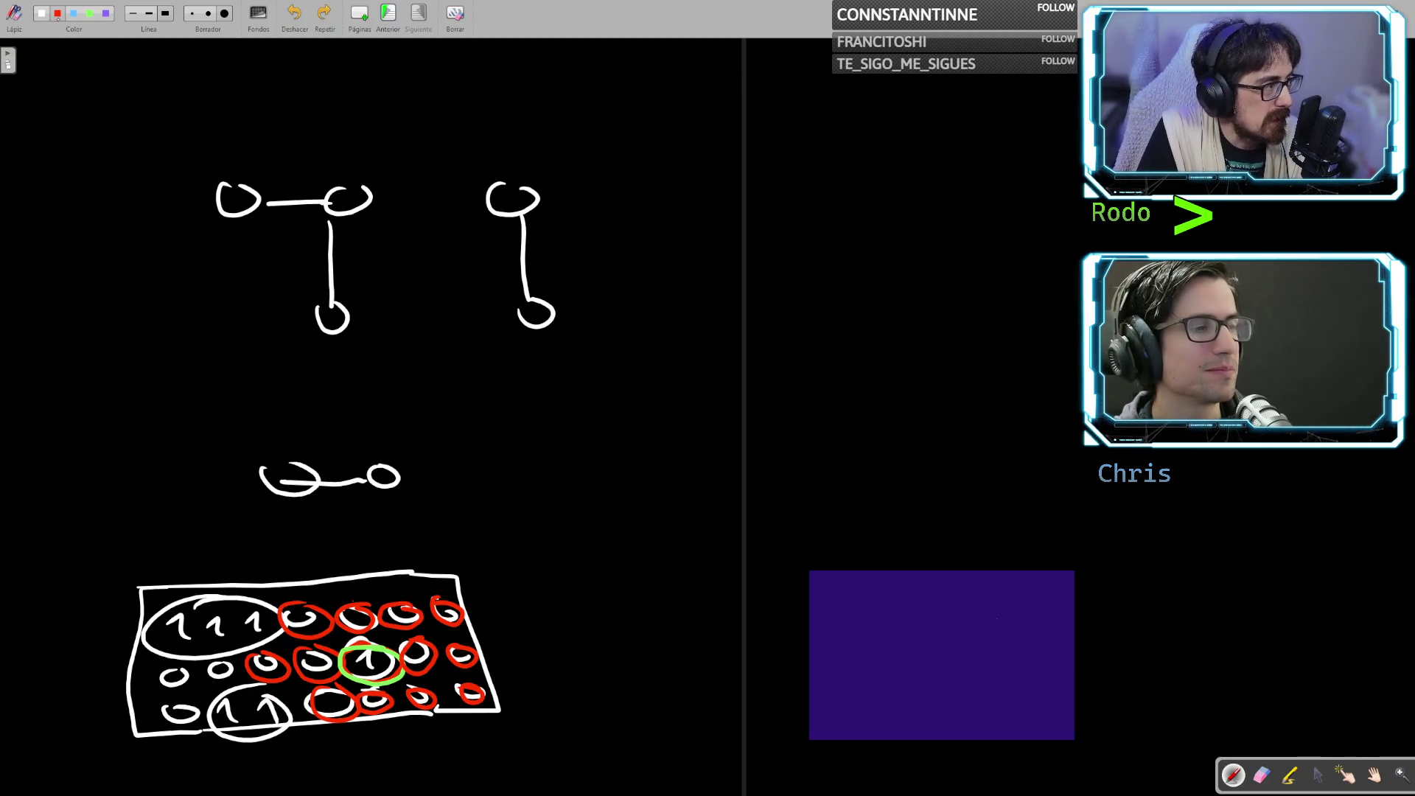
Circle a bottom-row 1 in green, then return to the red pen
left_click(89, 14)
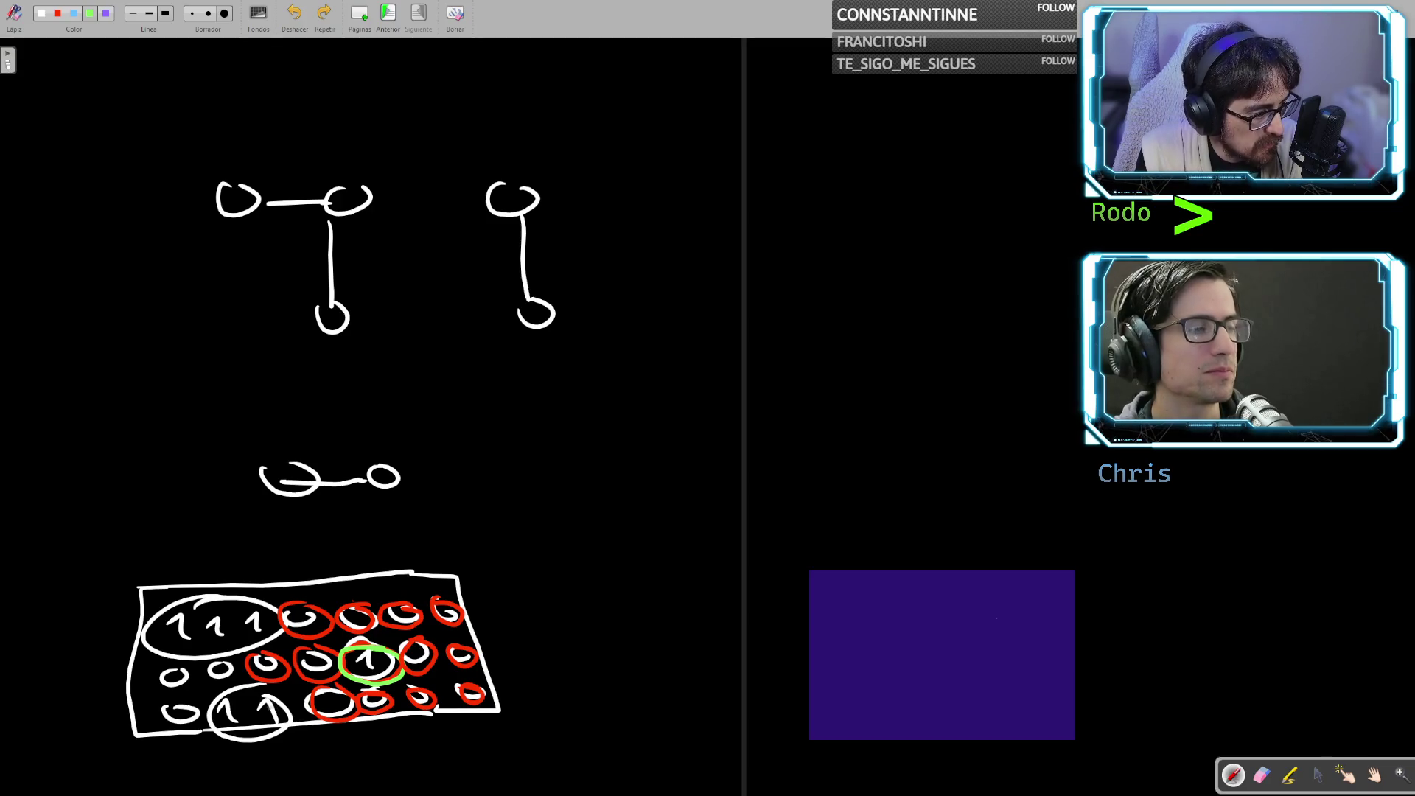
mouse_move(274, 688)
left_mouse_down()
mouse_move(260, 722)
mouse_move(254, 691)
left_mouse_up()
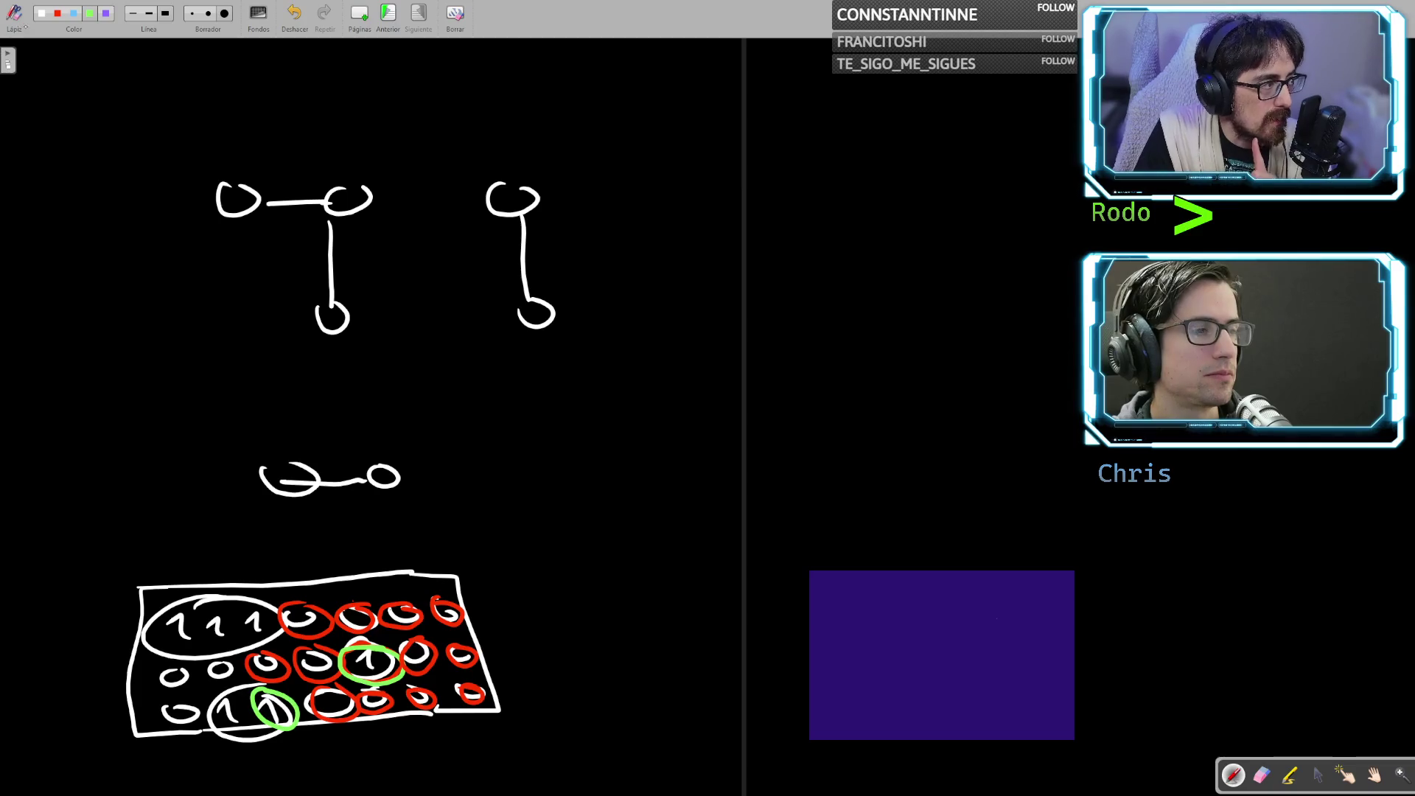
left_click(57, 14)
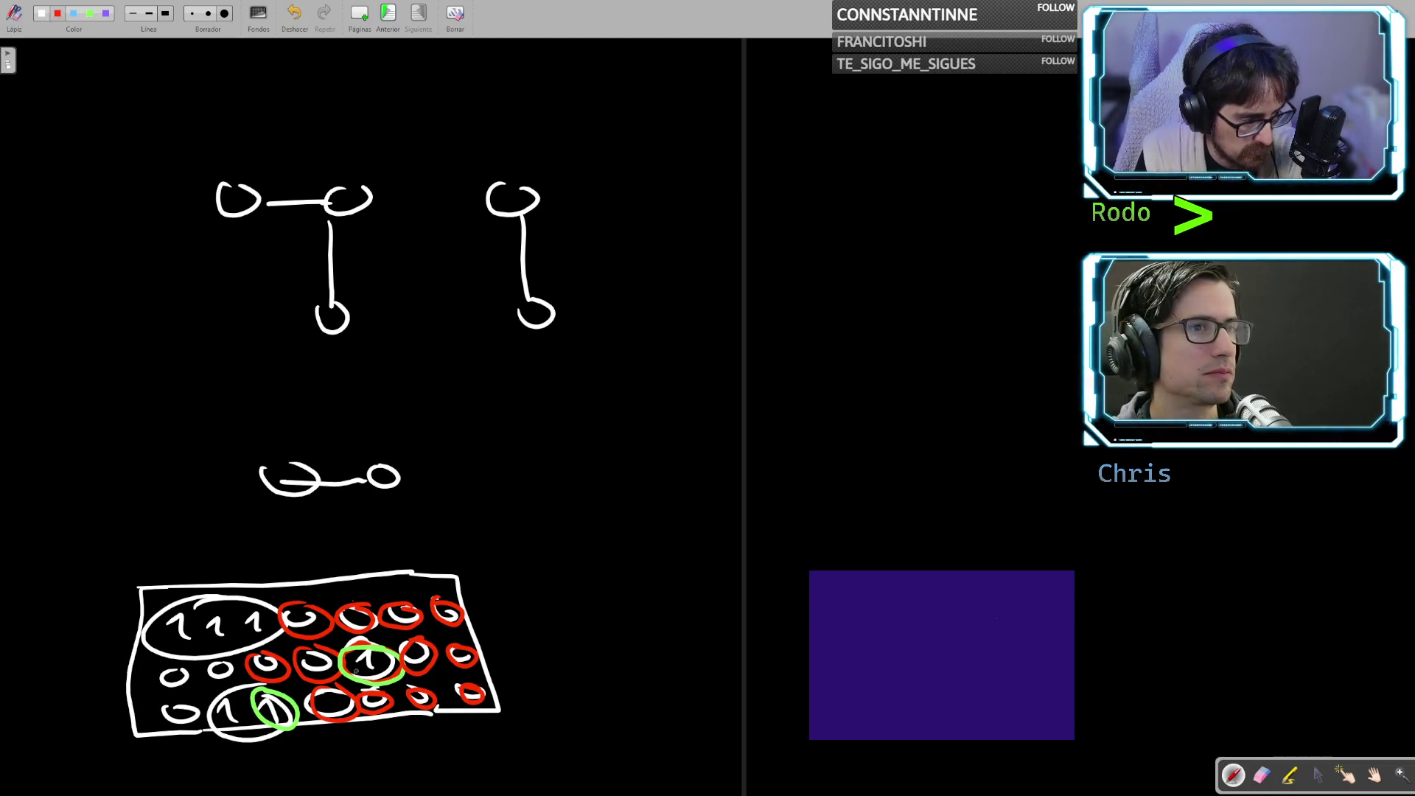
Ring the lower zeros in red and circle the other bottom-row 1 in green
left_click_drag(284, 675, 254, 652)
left_click_drag(347, 699, 306, 704)
key("ctrl+z")
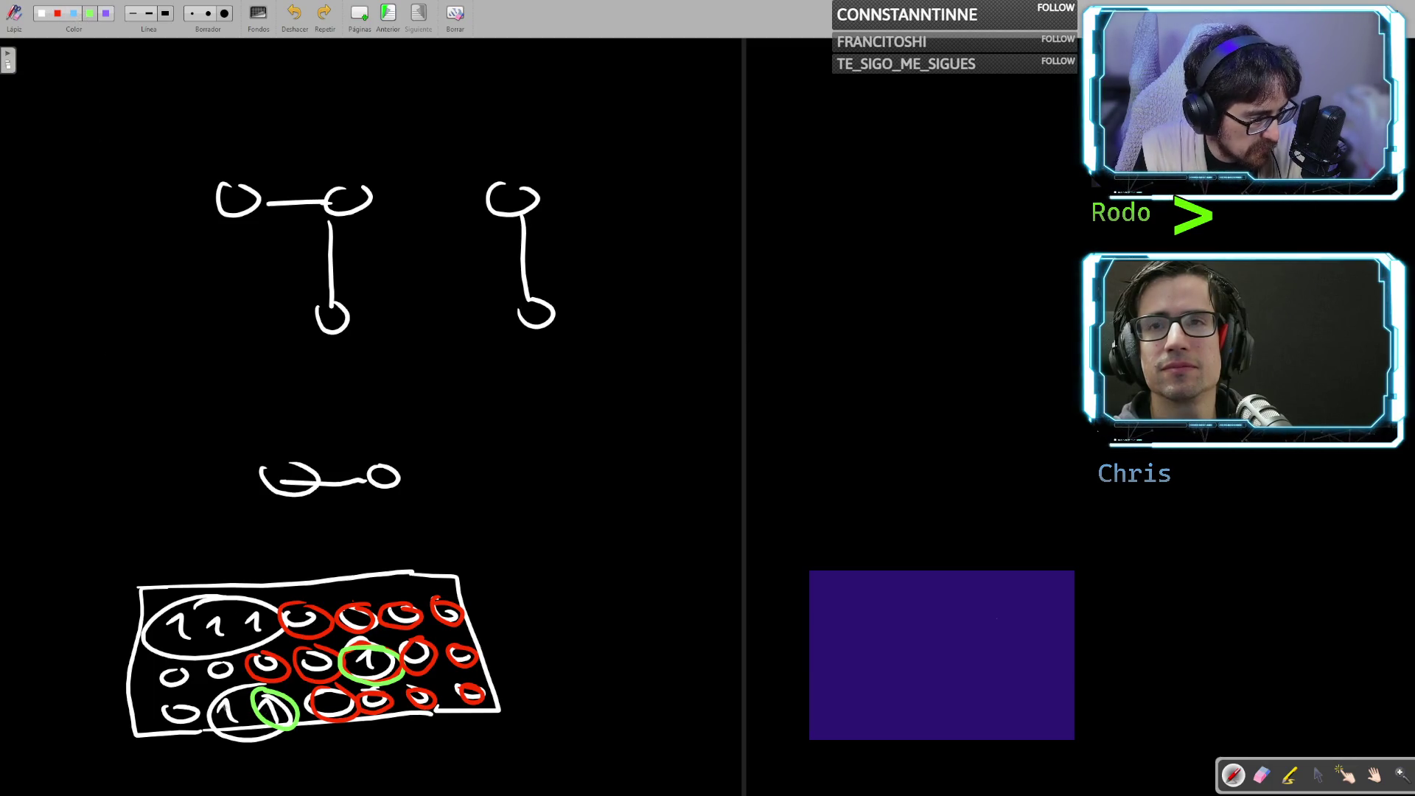
mouse_move(230, 695)
left_mouse_down()
mouse_move(218, 728)
mouse_move(235, 693)
left_mouse_up()
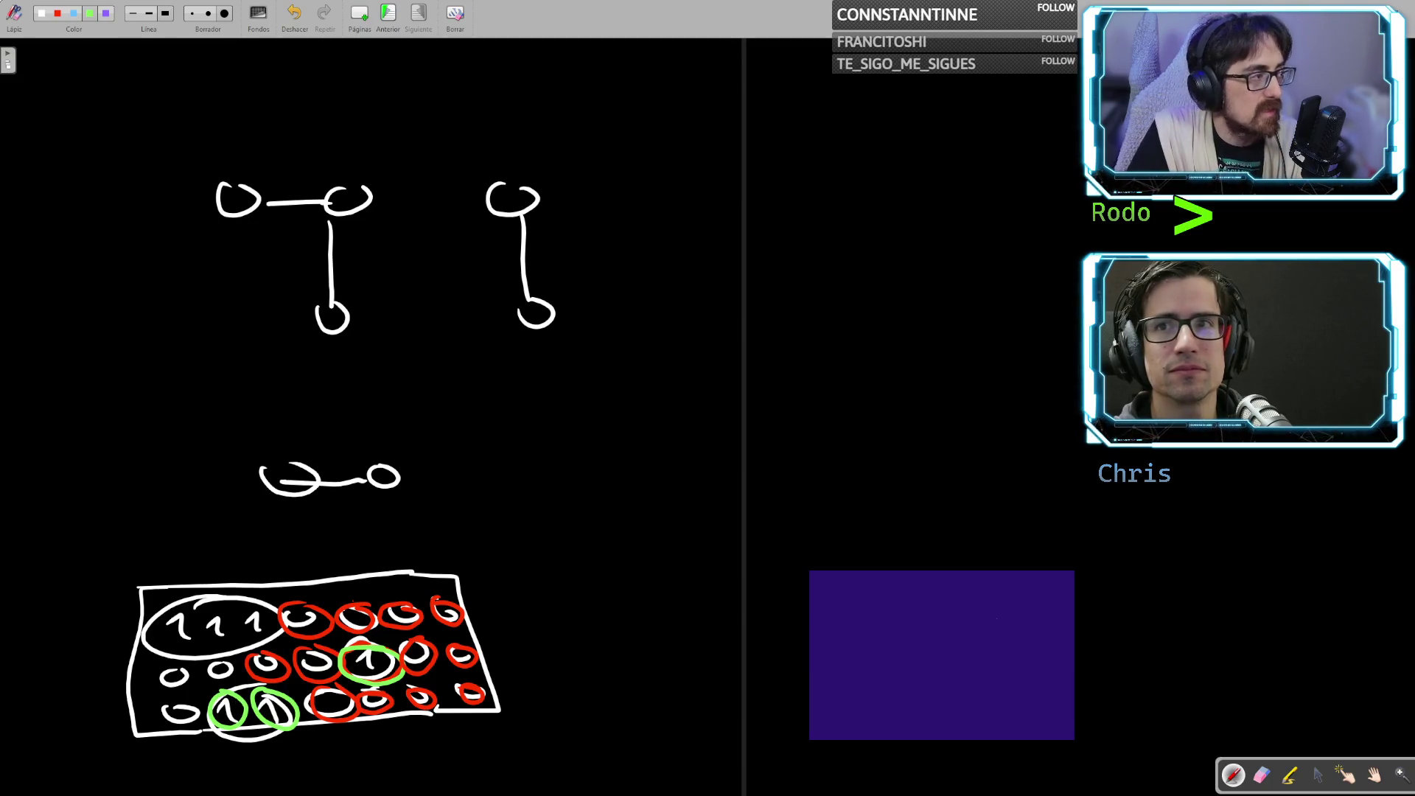
left_click(58, 13)
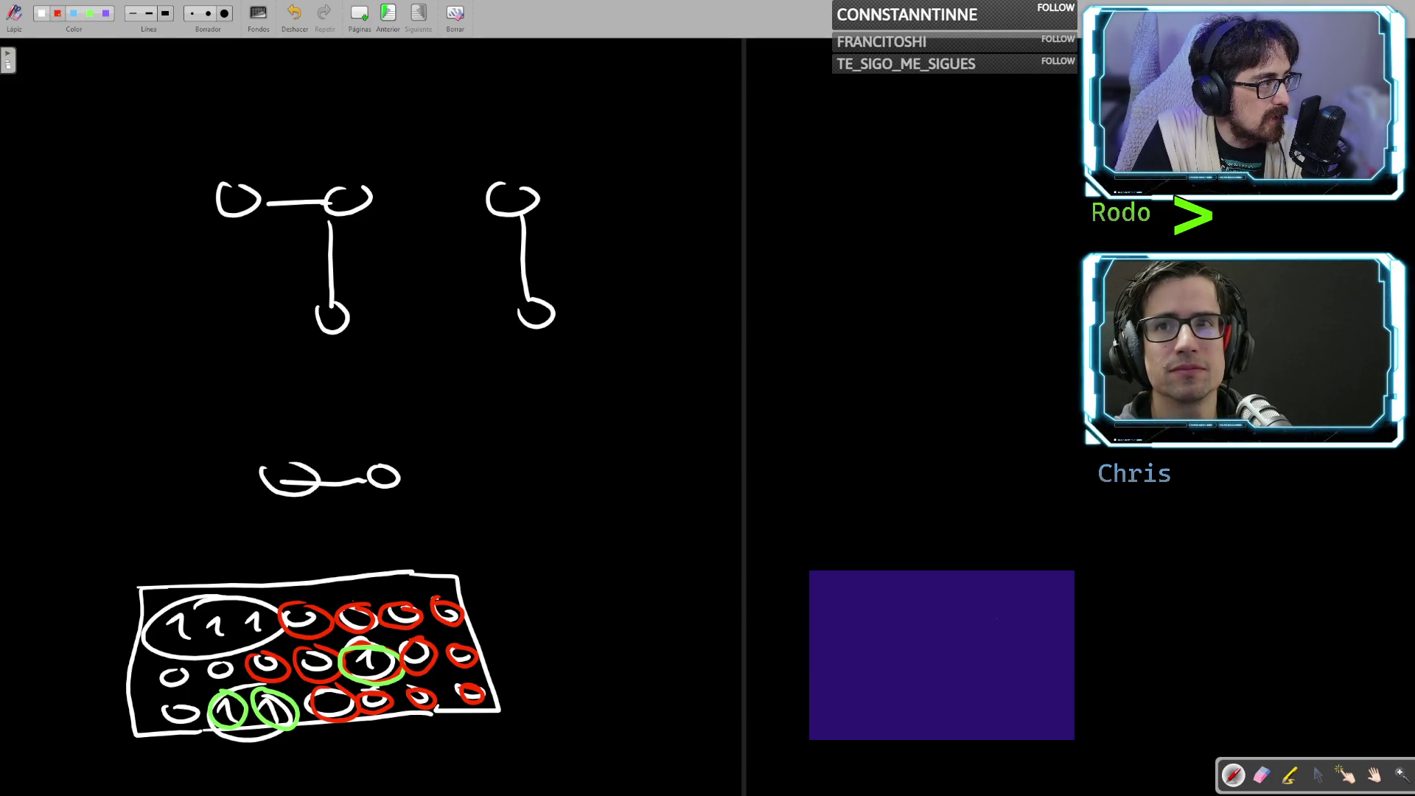
left_click_drag(190, 703, 230, 675)
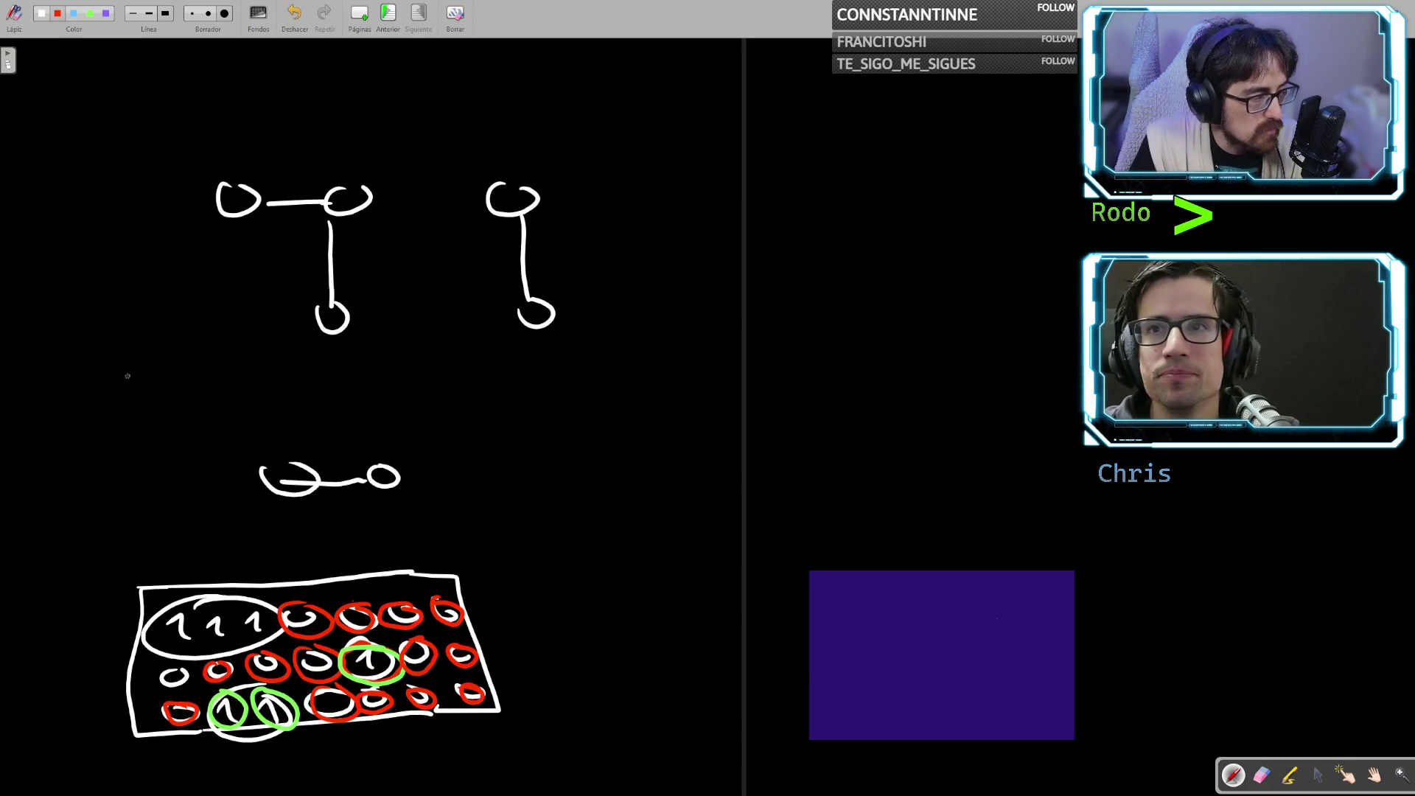
Circle the three top-row 1s in green, undoing misplaced strokes along the way
left_click(91, 14)
mouse_move(214, 605)
left_mouse_down()
mouse_move(208, 640)
mouse_move(225, 607)
left_mouse_up()
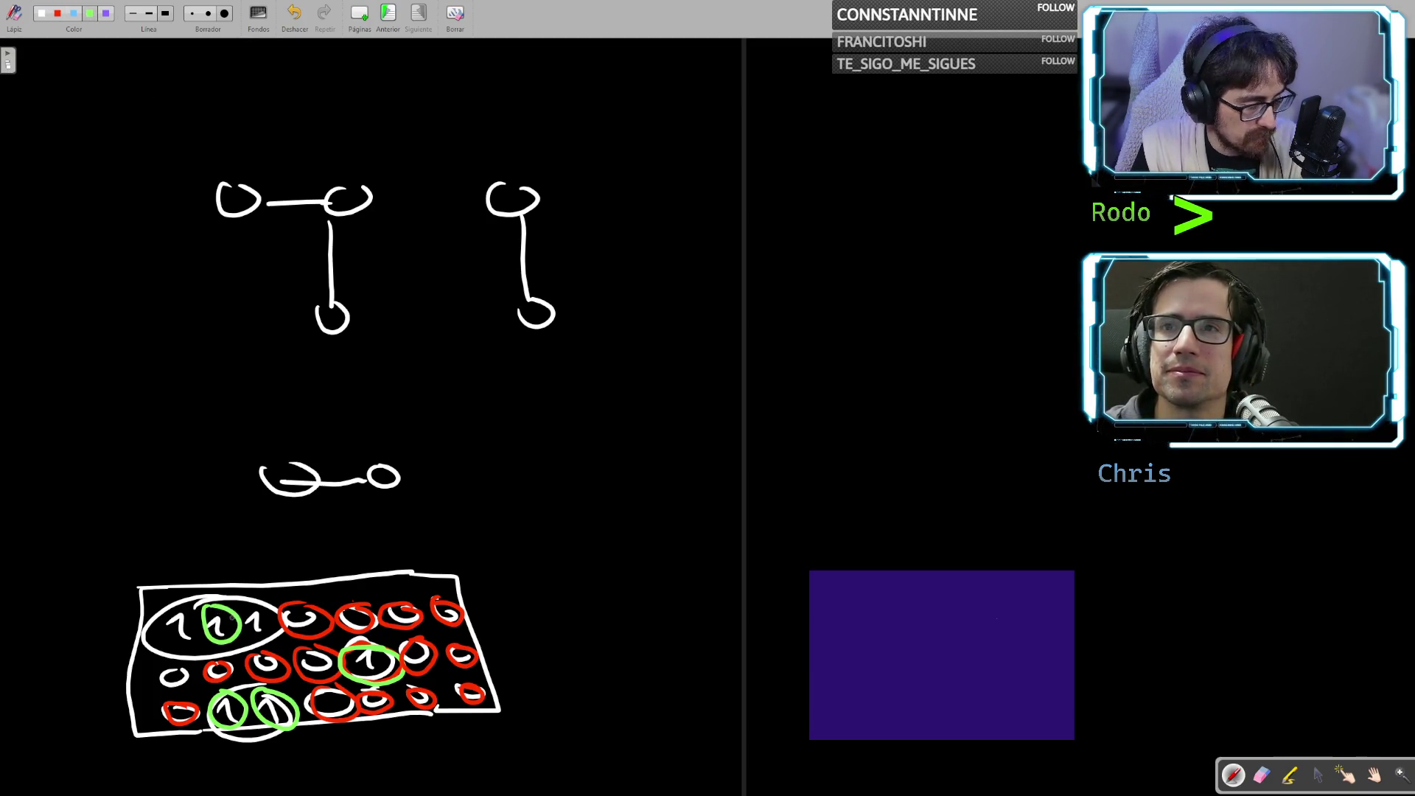
key("ctrl+z")
left_click_drag(247, 606, 249, 607)
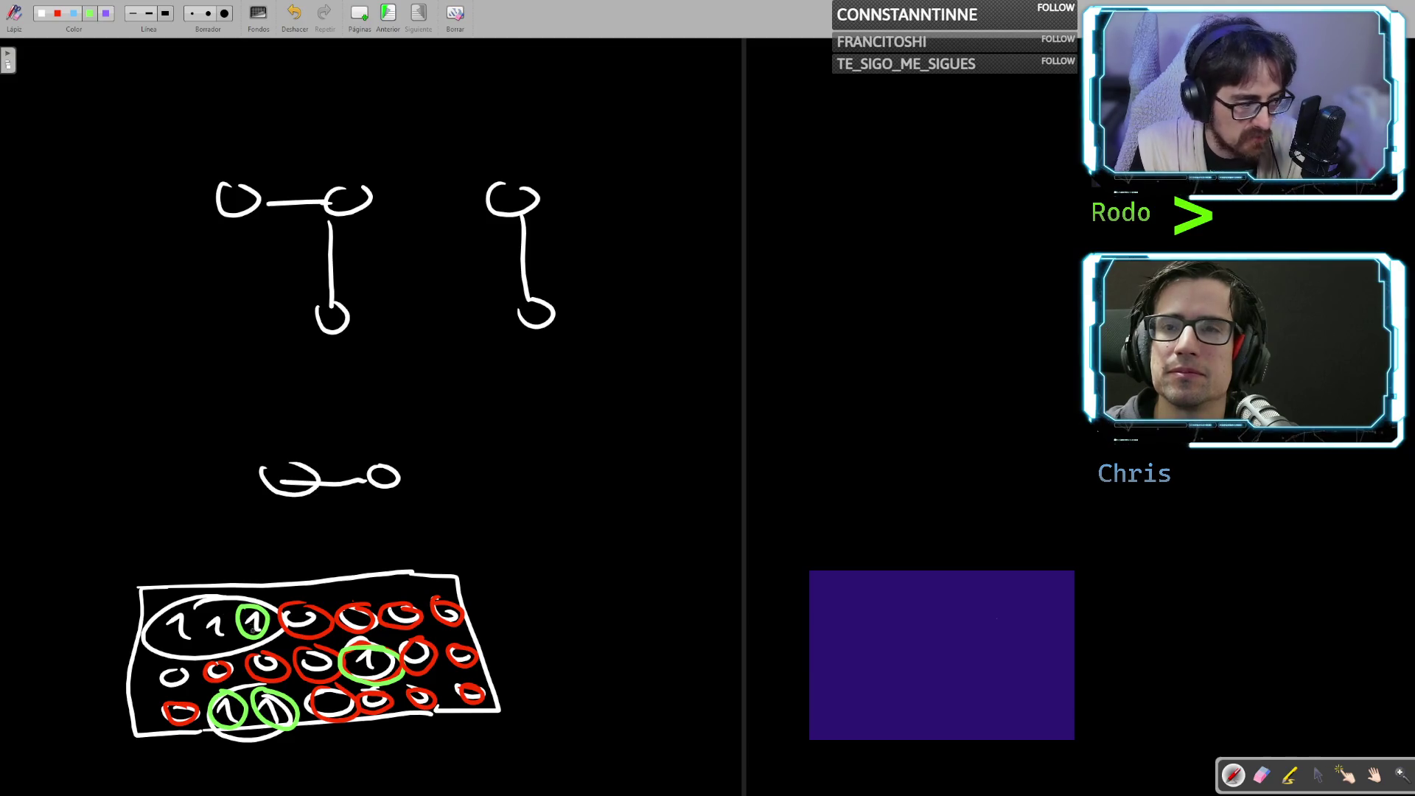
mouse_move(203, 672)
left_mouse_down()
mouse_move(314, 648)
mouse_move(291, 640)
left_mouse_up()
key("ctrl+z")
mouse_move(221, 603)
left_mouse_down()
mouse_move(212, 634)
mouse_move(228, 652)
mouse_move(225, 626)
left_mouse_up()
key("ctrl+z")
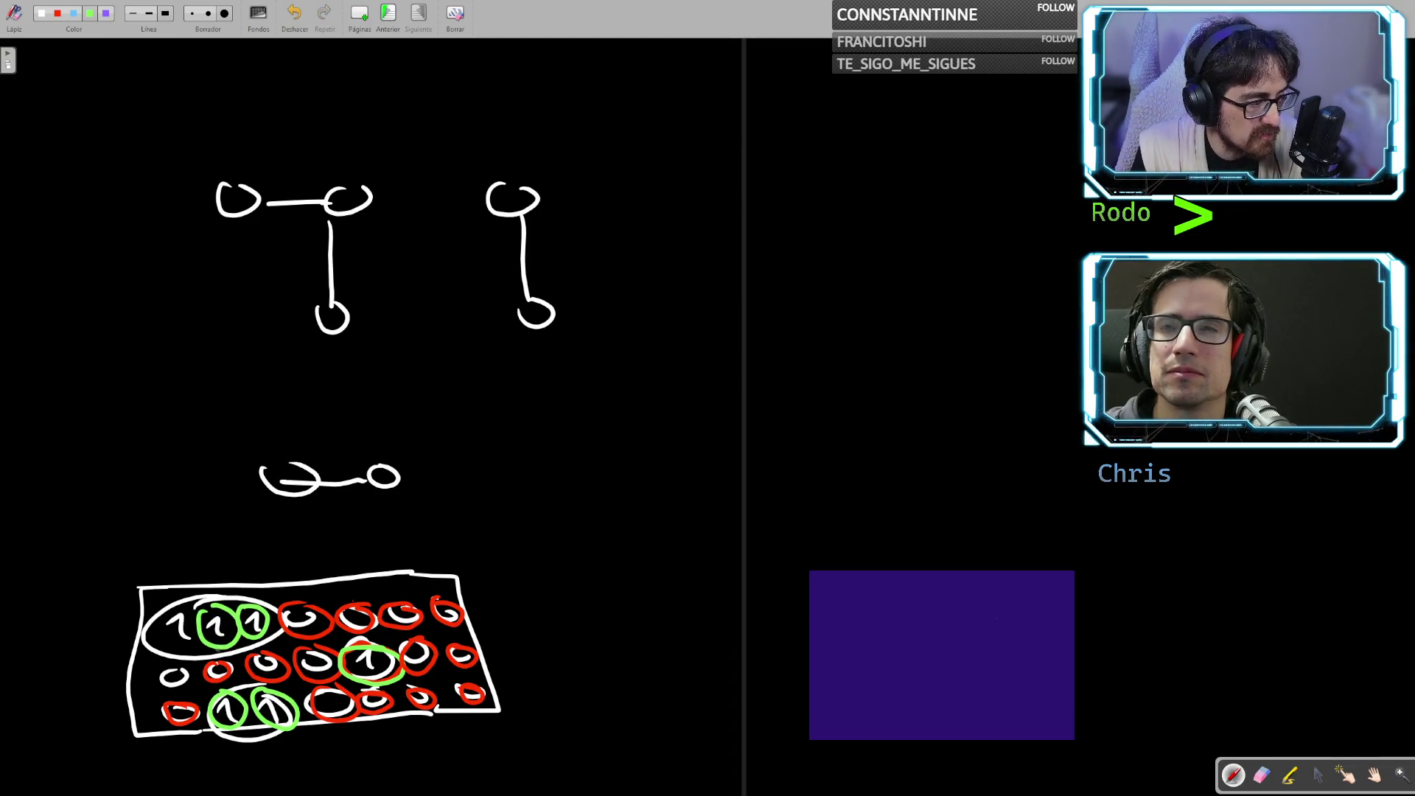
left_click_drag(180, 611, 203, 633)
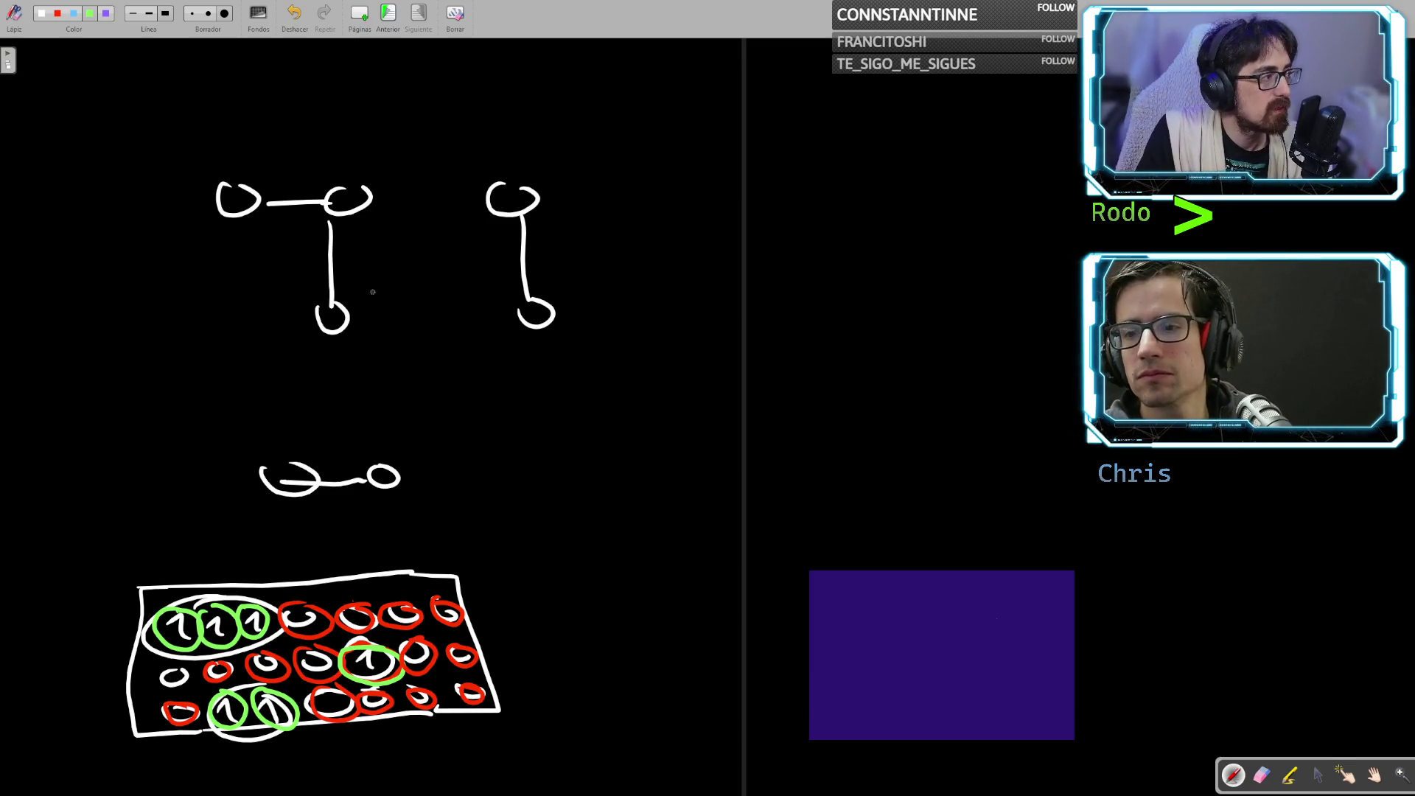
Ring the leftmost zero of the grid's middle row in red
left_click(58, 14)
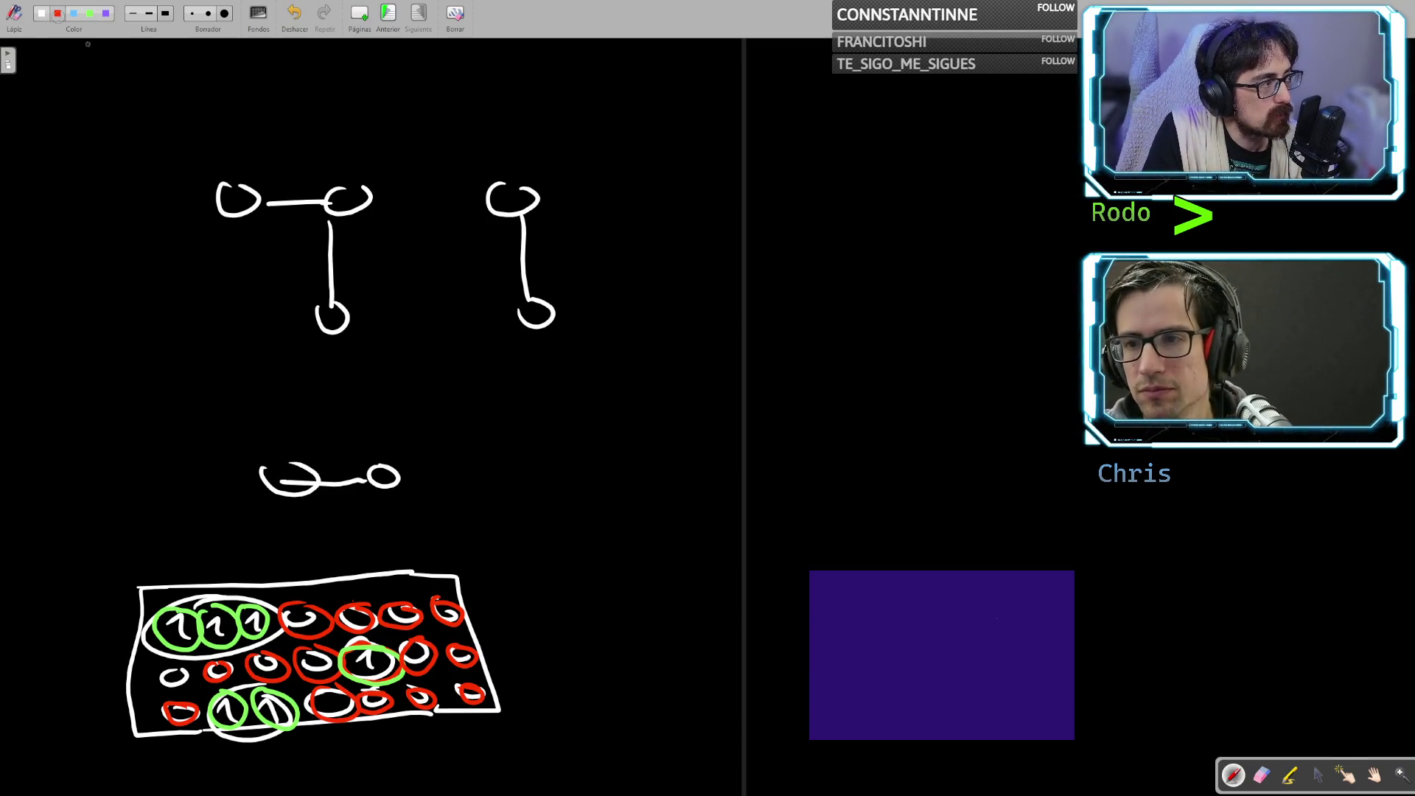
mouse_move(181, 666)
left_mouse_down()
mouse_move(166, 689)
mouse_move(173, 663)
left_mouse_up()
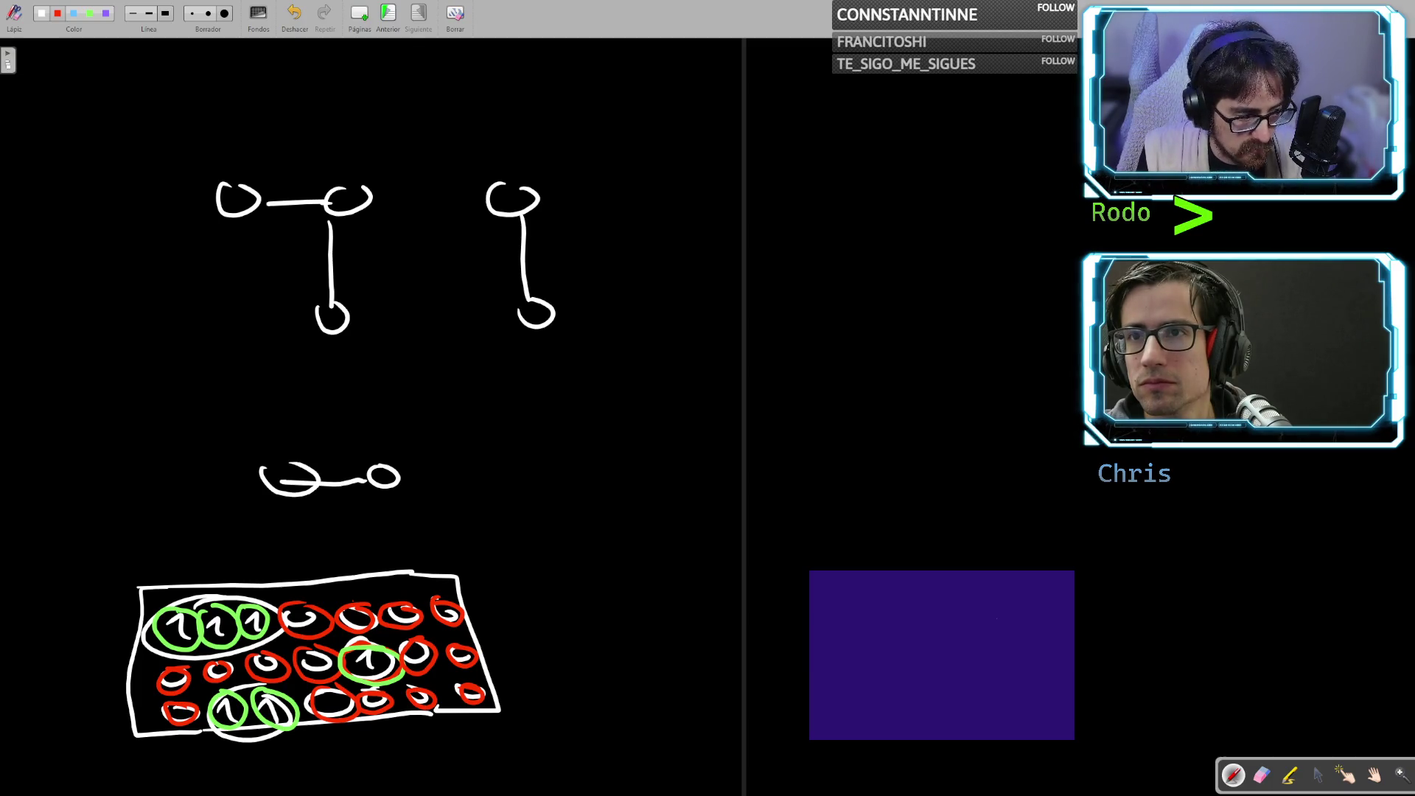
left_click(90, 13)
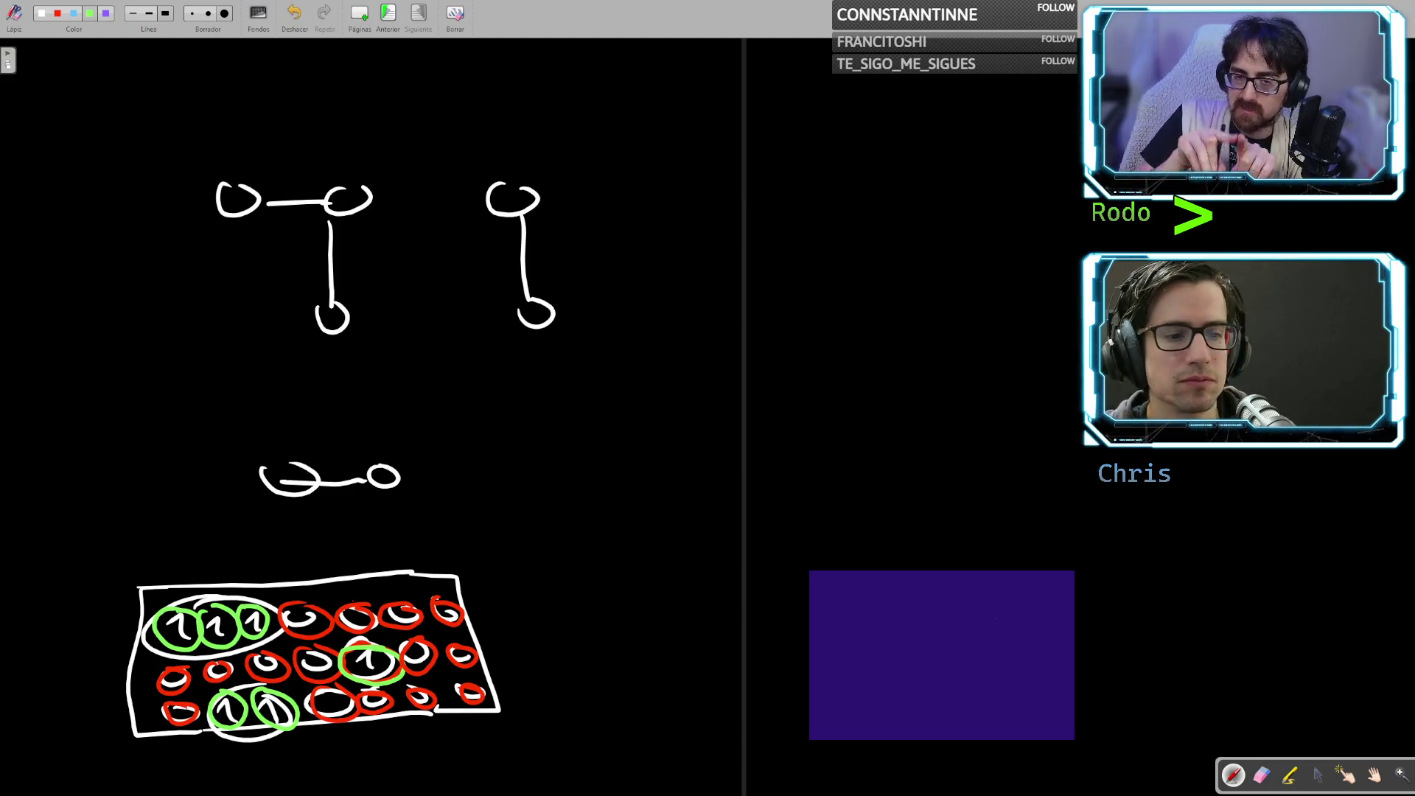
Handwrite 'm_i ++' in green beside the grid, removing a stray stroke and the underline
mouse_move(530, 612)
left_mouse_down()
mouse_move(547, 597)
mouse_move(619, 626)
mouse_move(680, 605)
left_mouse_up()
mouse_move(667, 596)
left_mouse_down()
mouse_move(670, 624)
mouse_move(711, 638)
mouse_move(713, 619)
left_mouse_up()
key("ctrl+z")
left_click_drag(697, 605, 733, 604)
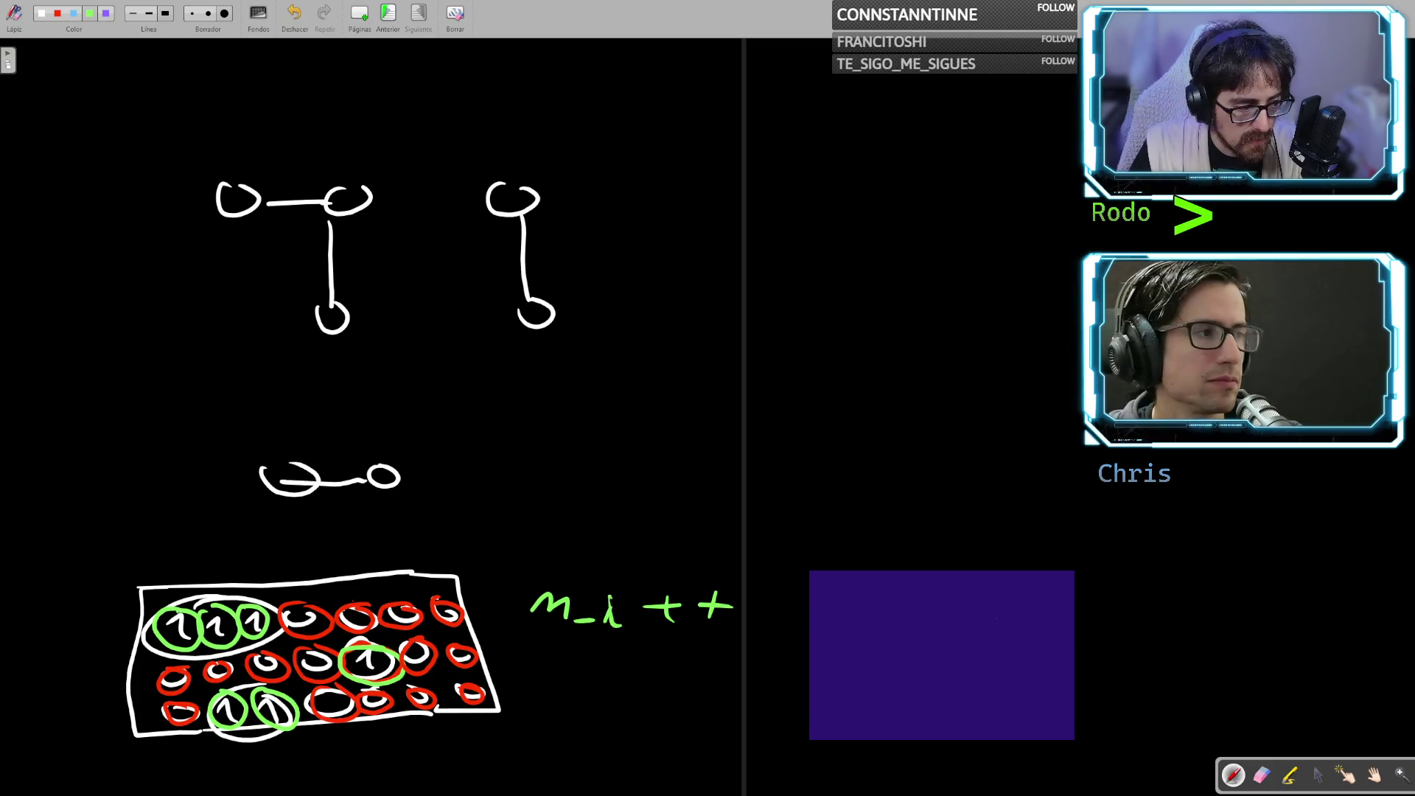
left_click_drag(538, 653, 793, 646)
key("ctrl+z")
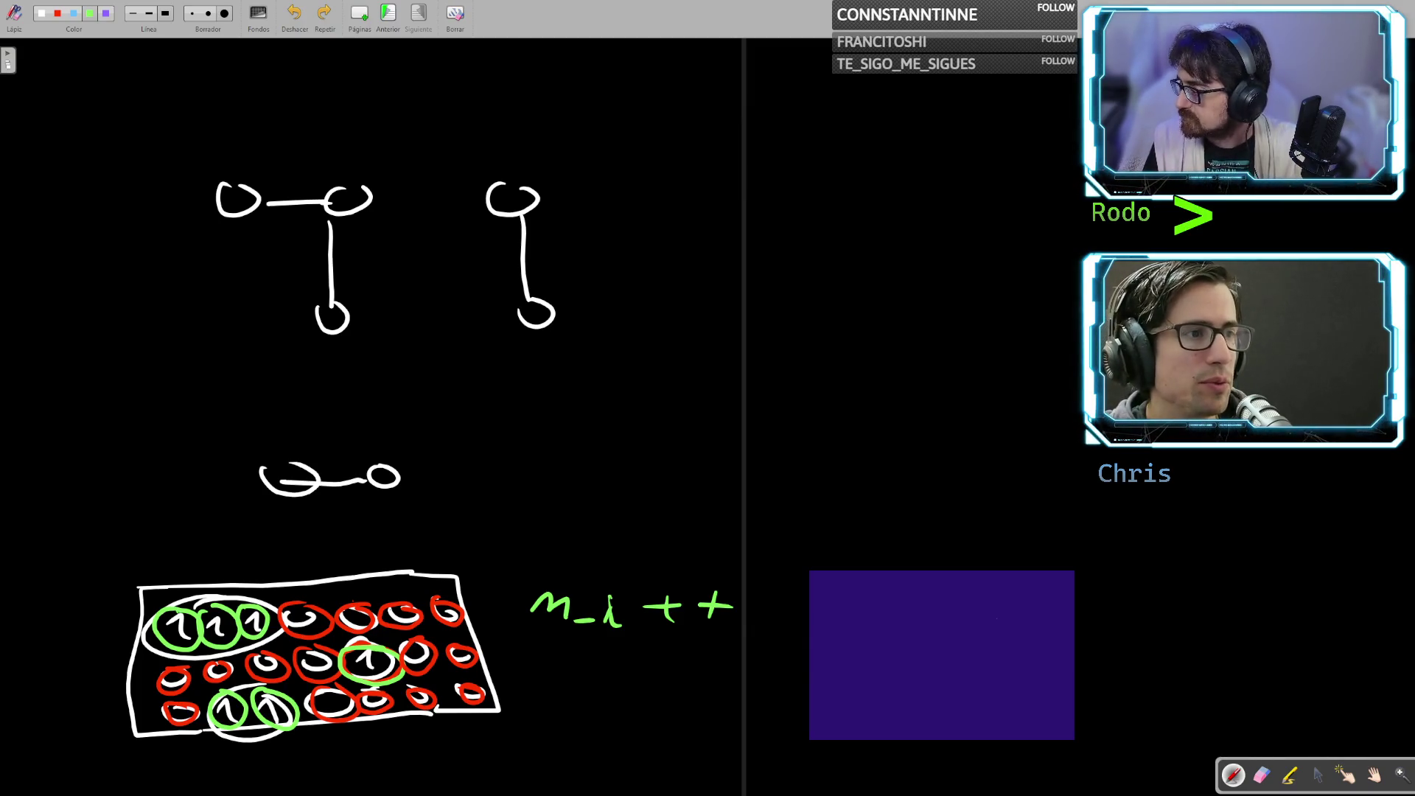
Open the Windows task switcher over the whiteboard
key("alt+Tab")
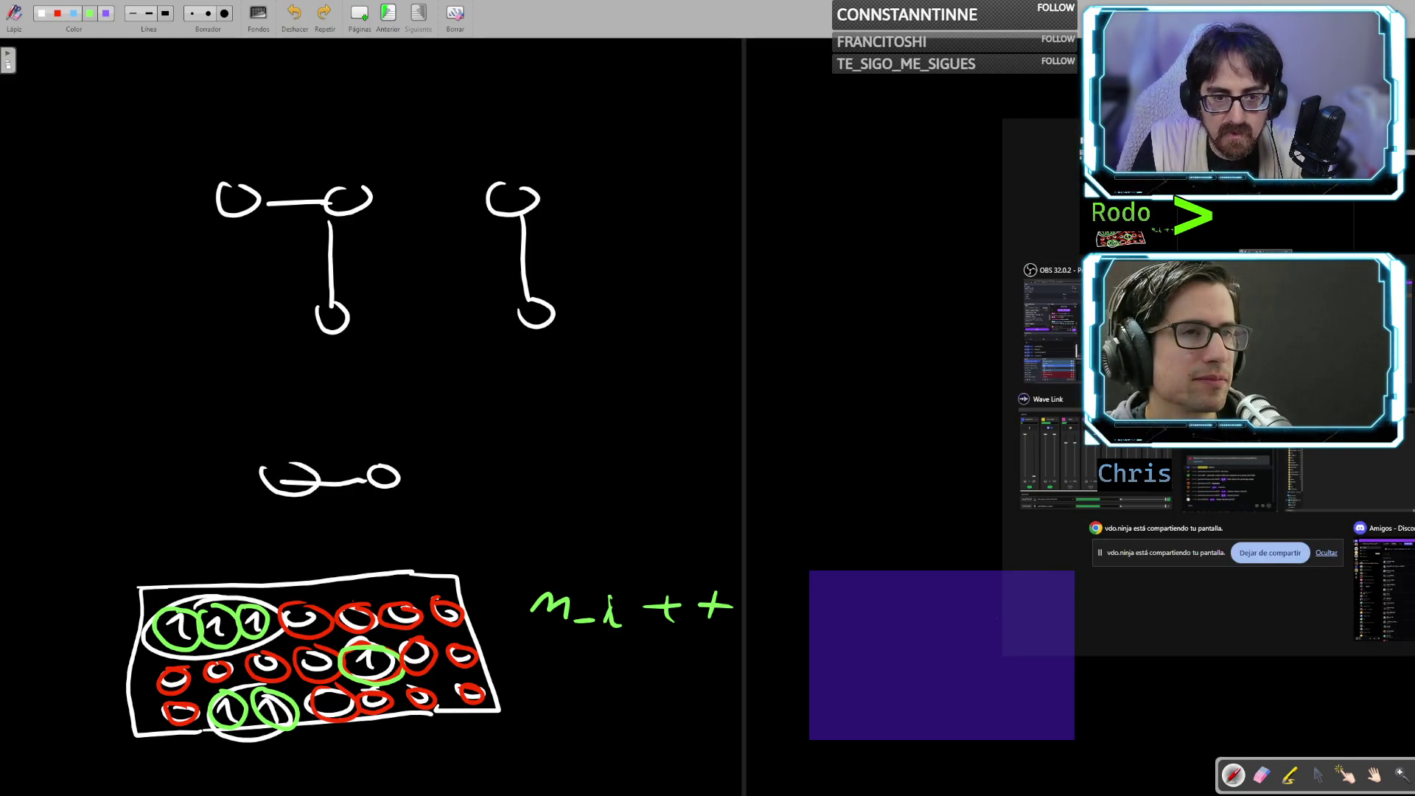
Switch to Chrome and expand the num_islands code under Number of Islands
key("alt+Tab")
left_click(193, 507)
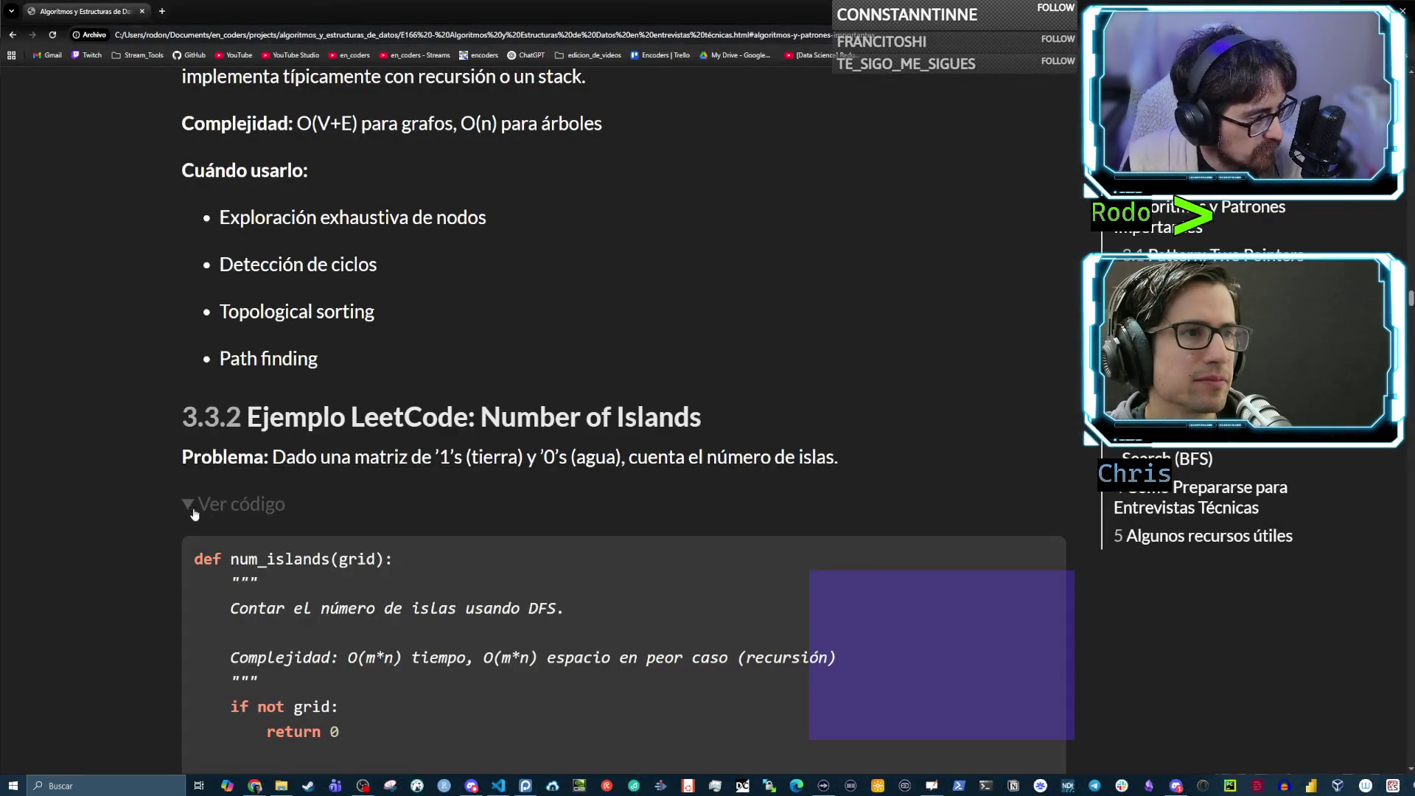
scroll(274, 528, "down", 5)
scroll(327, 488, "up", 1)
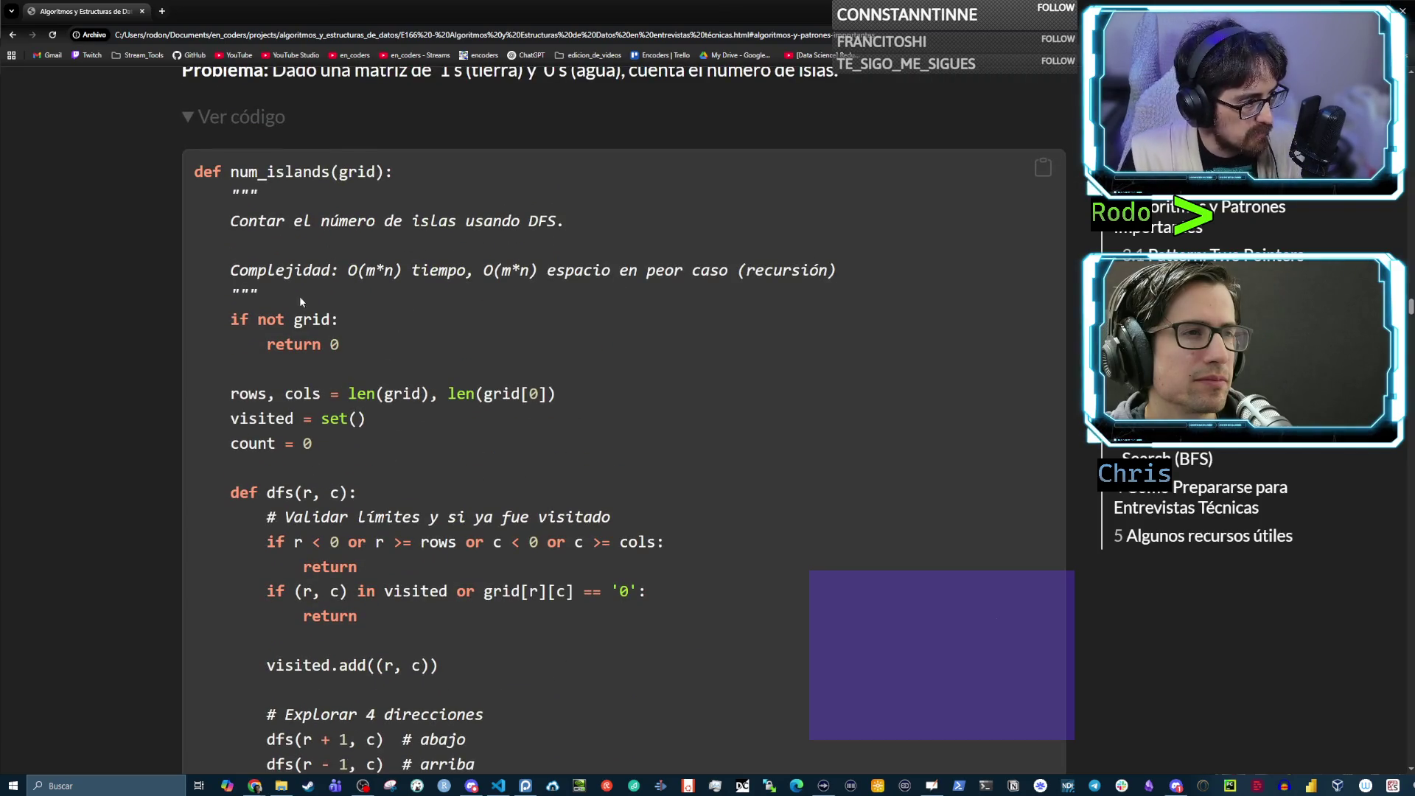
Highlight the empty-grid return, the len(grid) rows/cols line and visited = set() while explaining
left_click_drag(354, 351, 219, 312)
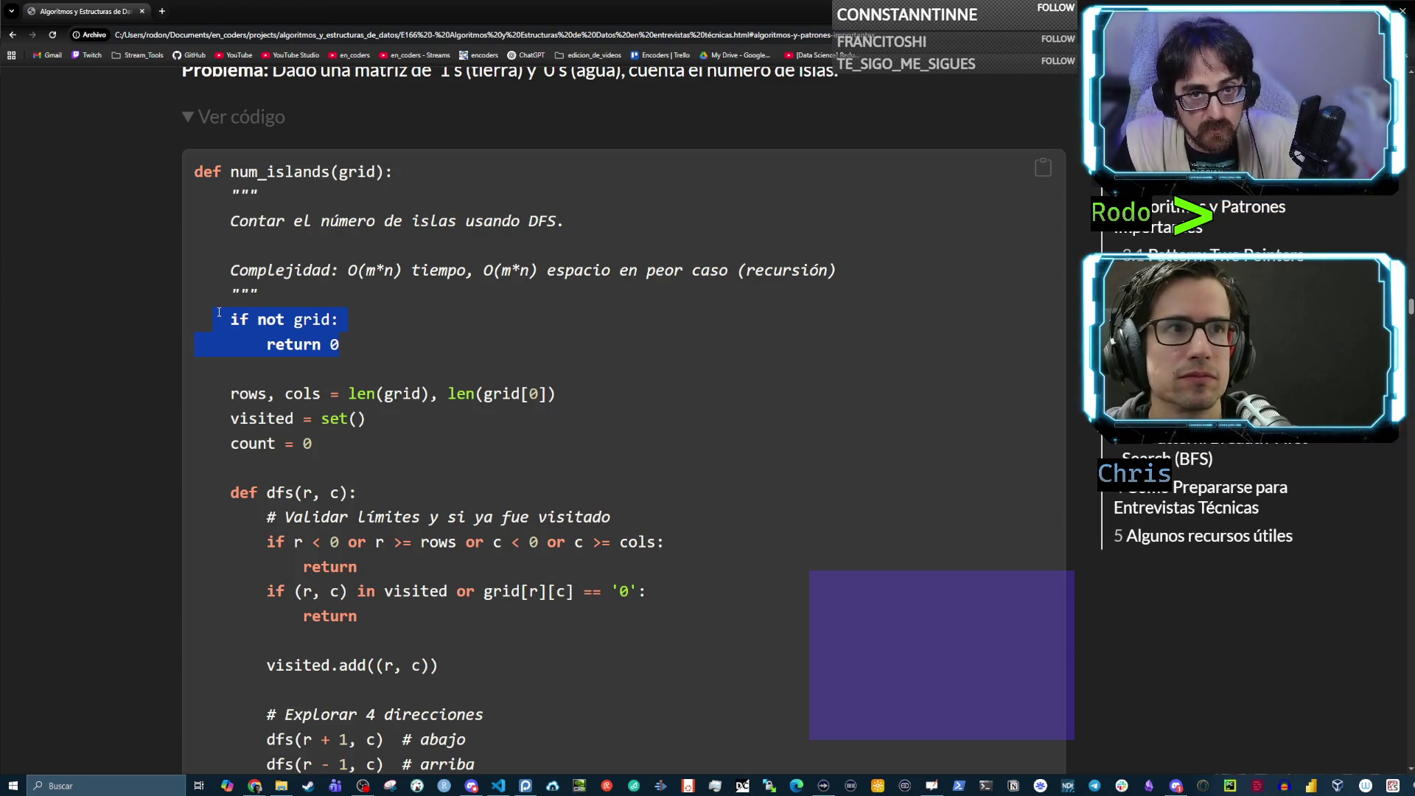
left_click(305, 376)
left_click_drag(348, 394, 427, 394)
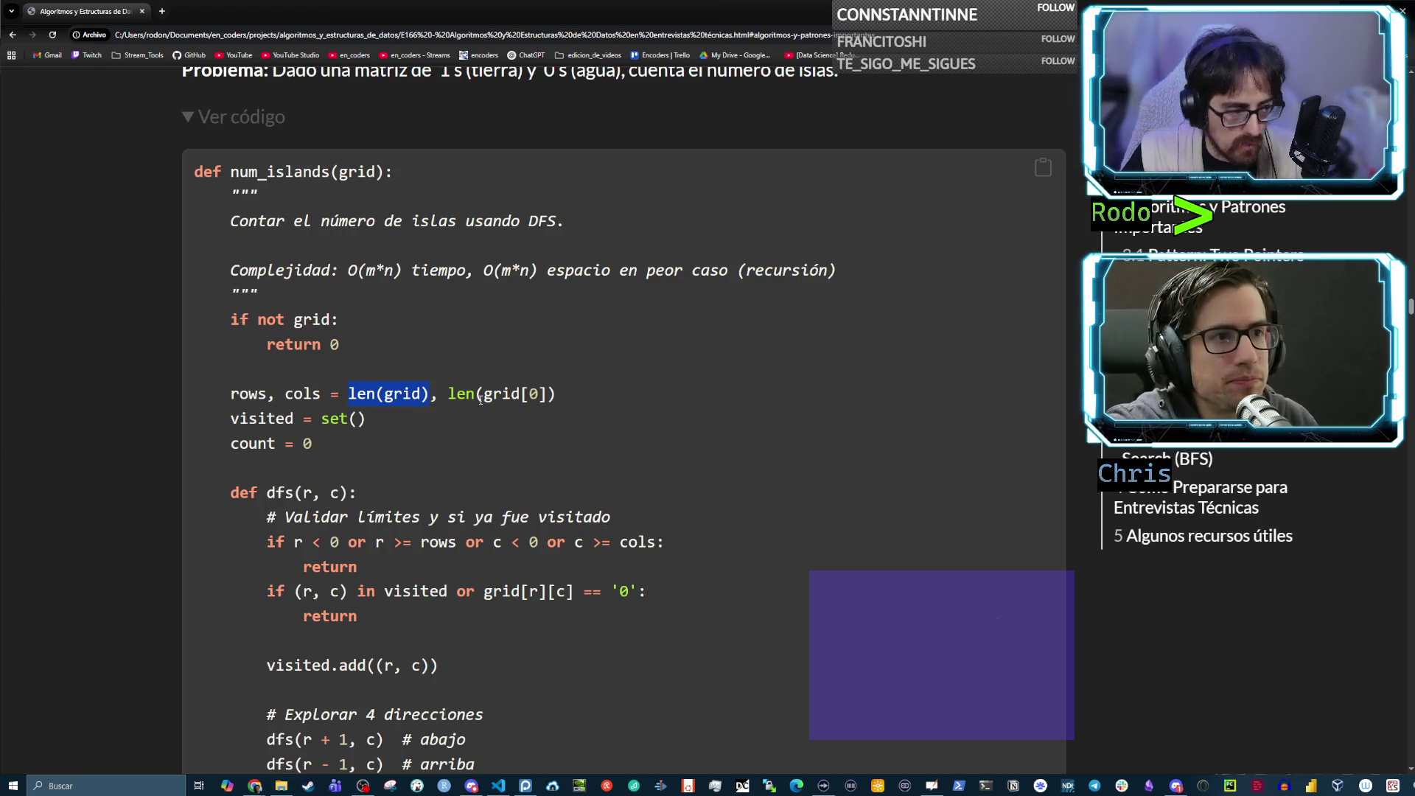
mouse_move(374, 422)
left_mouse_down()
mouse_move(216, 411)
mouse_move(230, 417)
left_mouse_up()
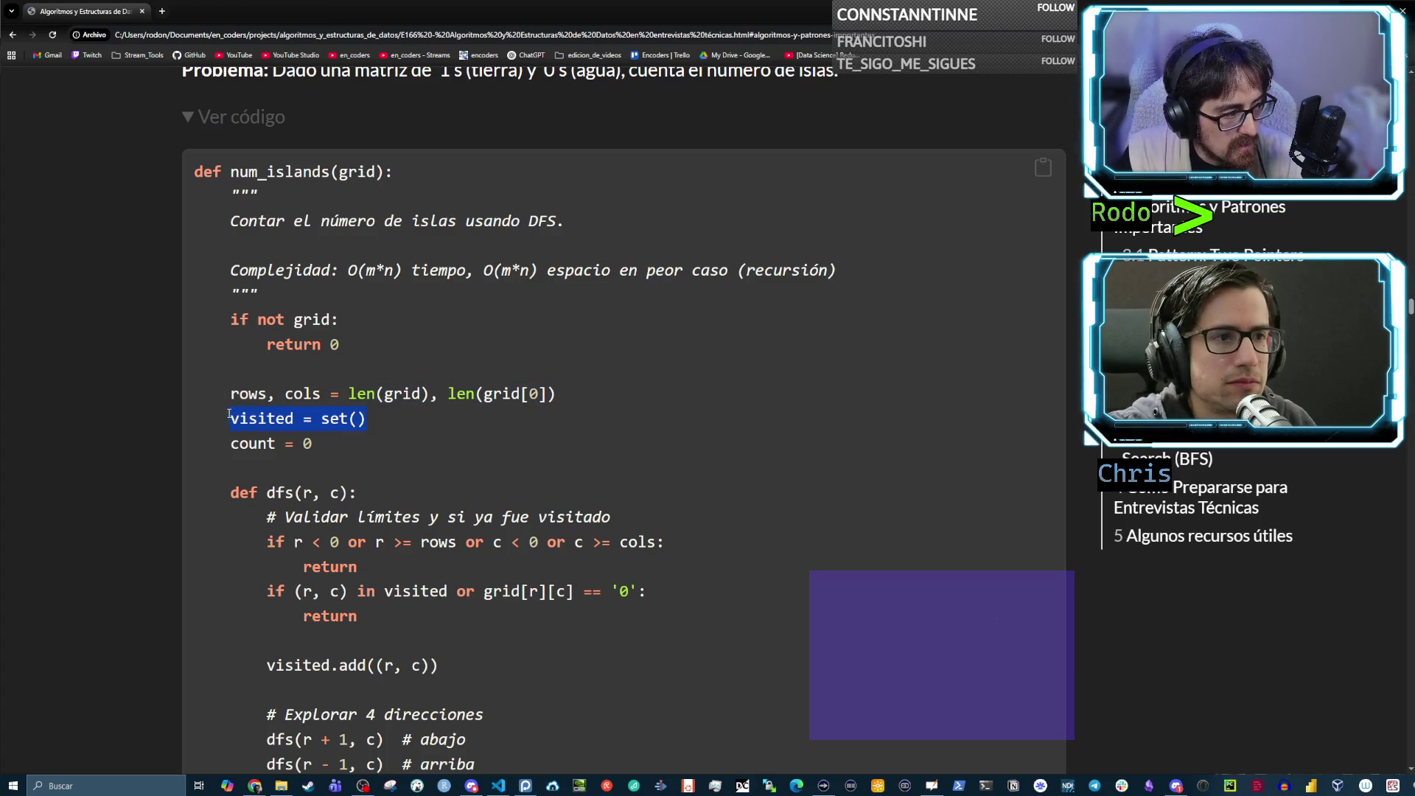
left_click(322, 423)
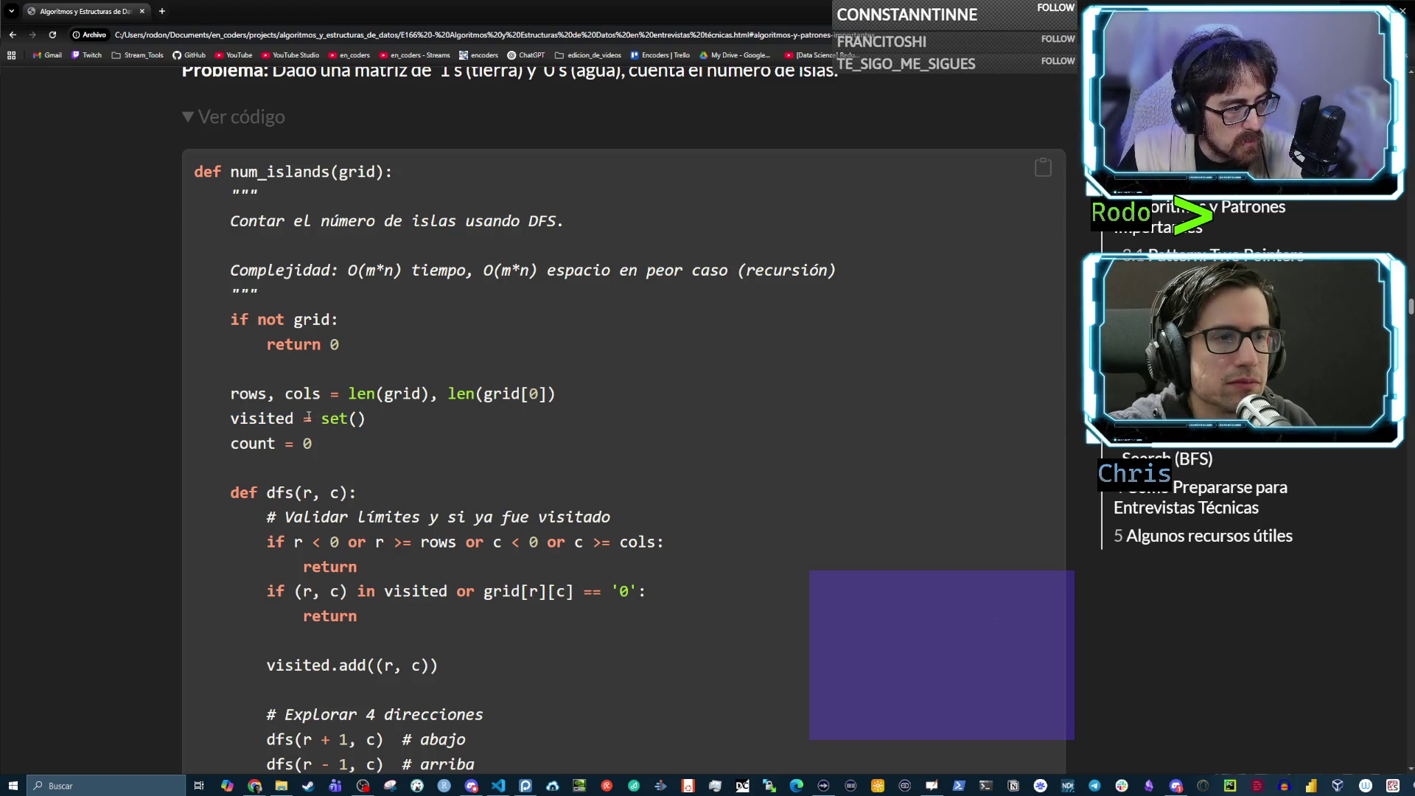
left_click_drag(321, 419, 366, 420)
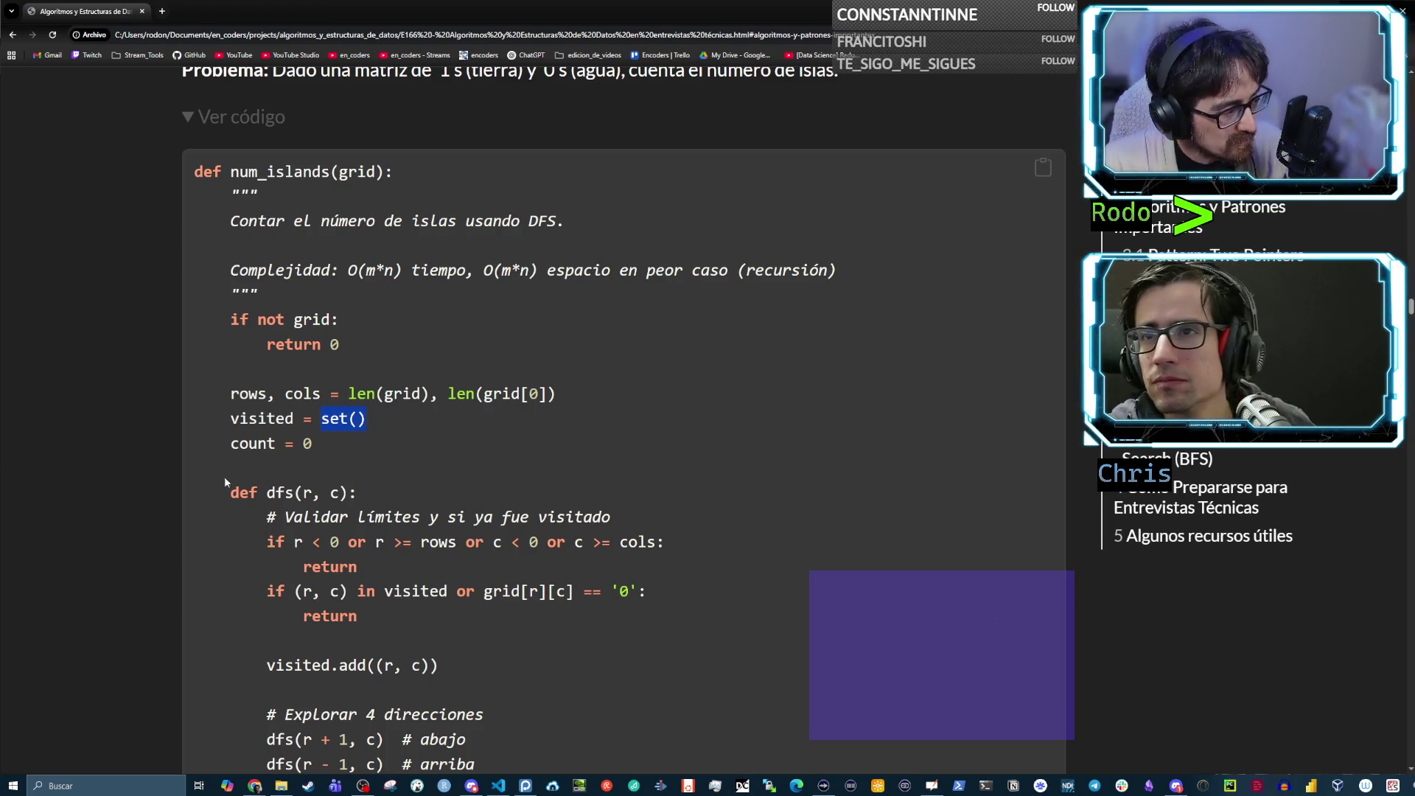
left_click(321, 459)
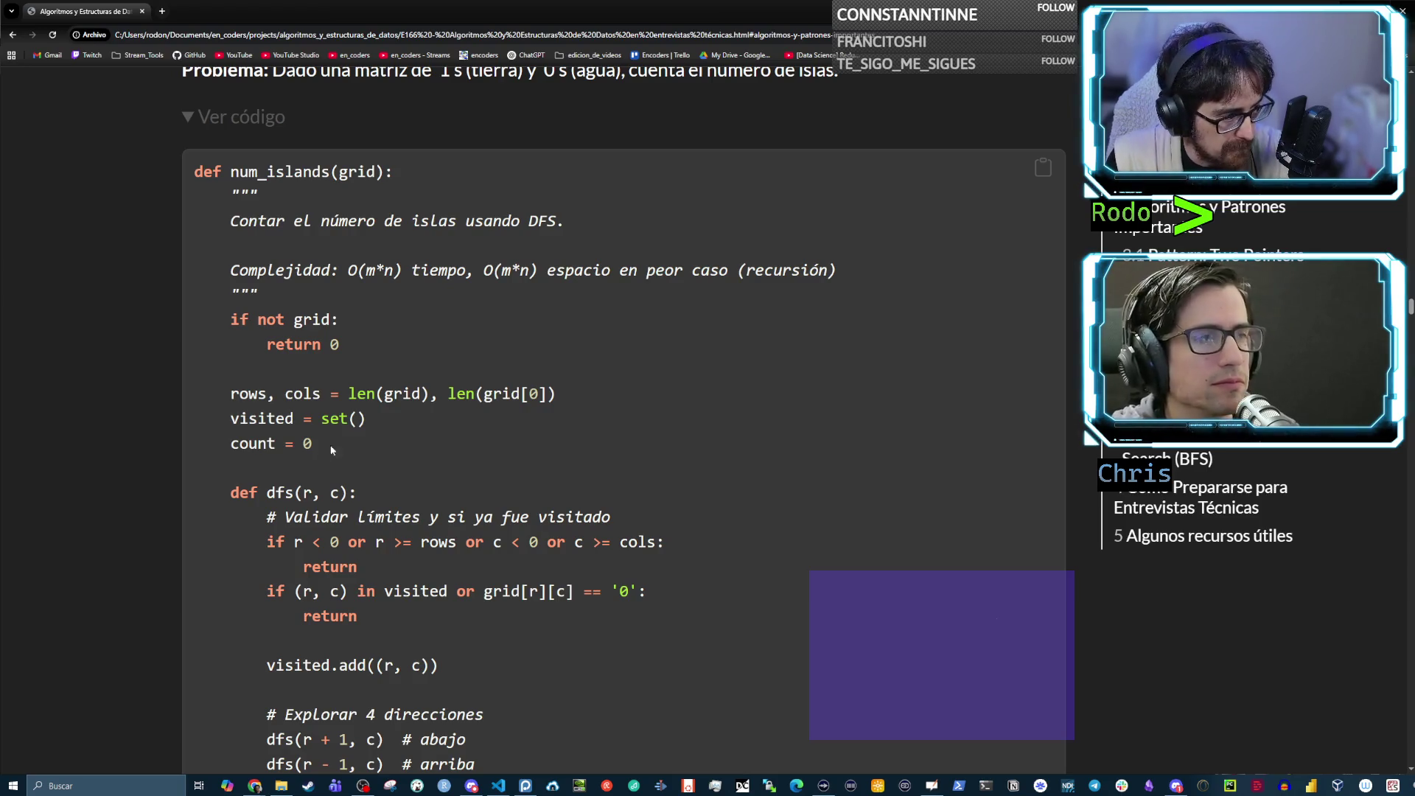
scroll(342, 427, "down", 2)
Highlight the rows-to-count lines and the dfs function signature
left_click_drag(368, 370, 184, 272)
left_click(354, 328)
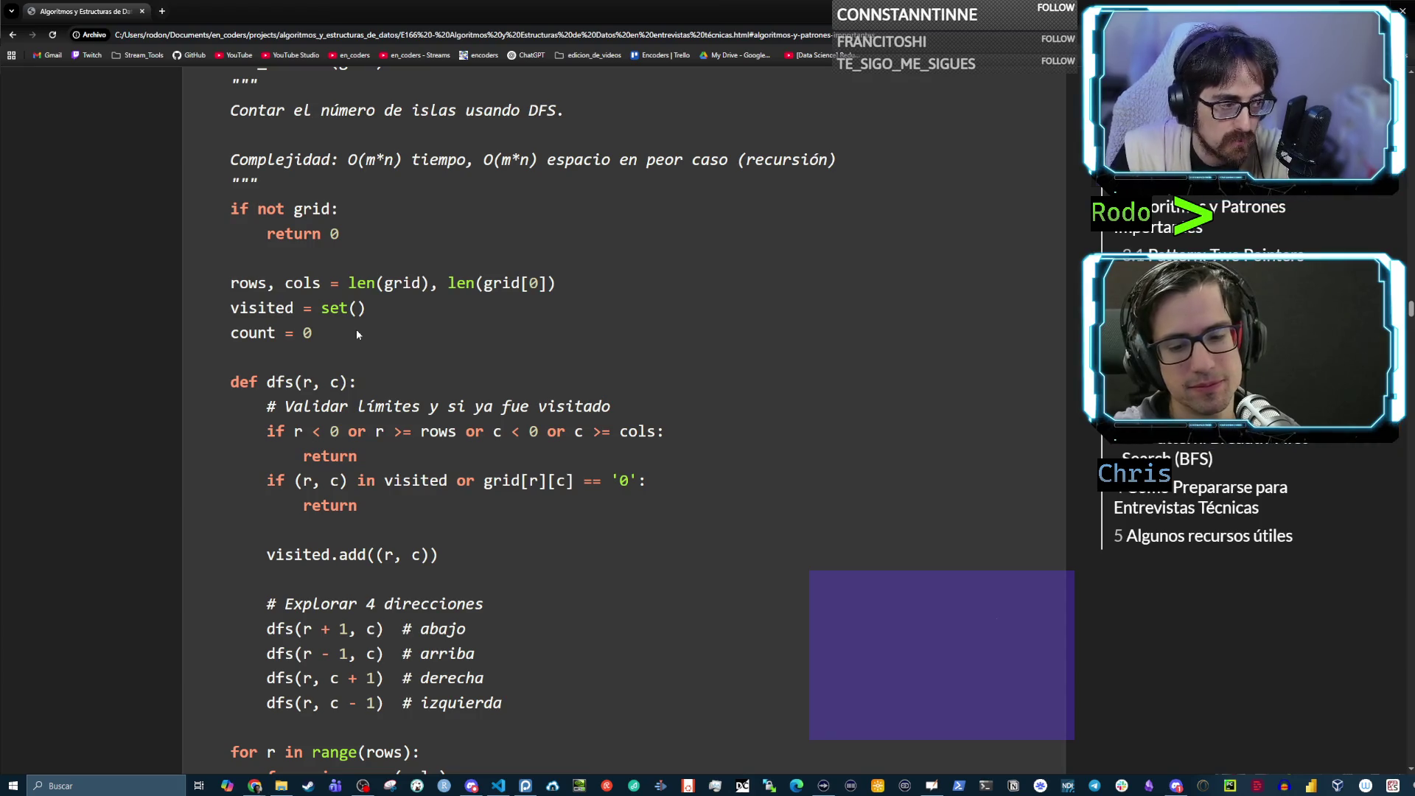
scroll(351, 343, "down", 3)
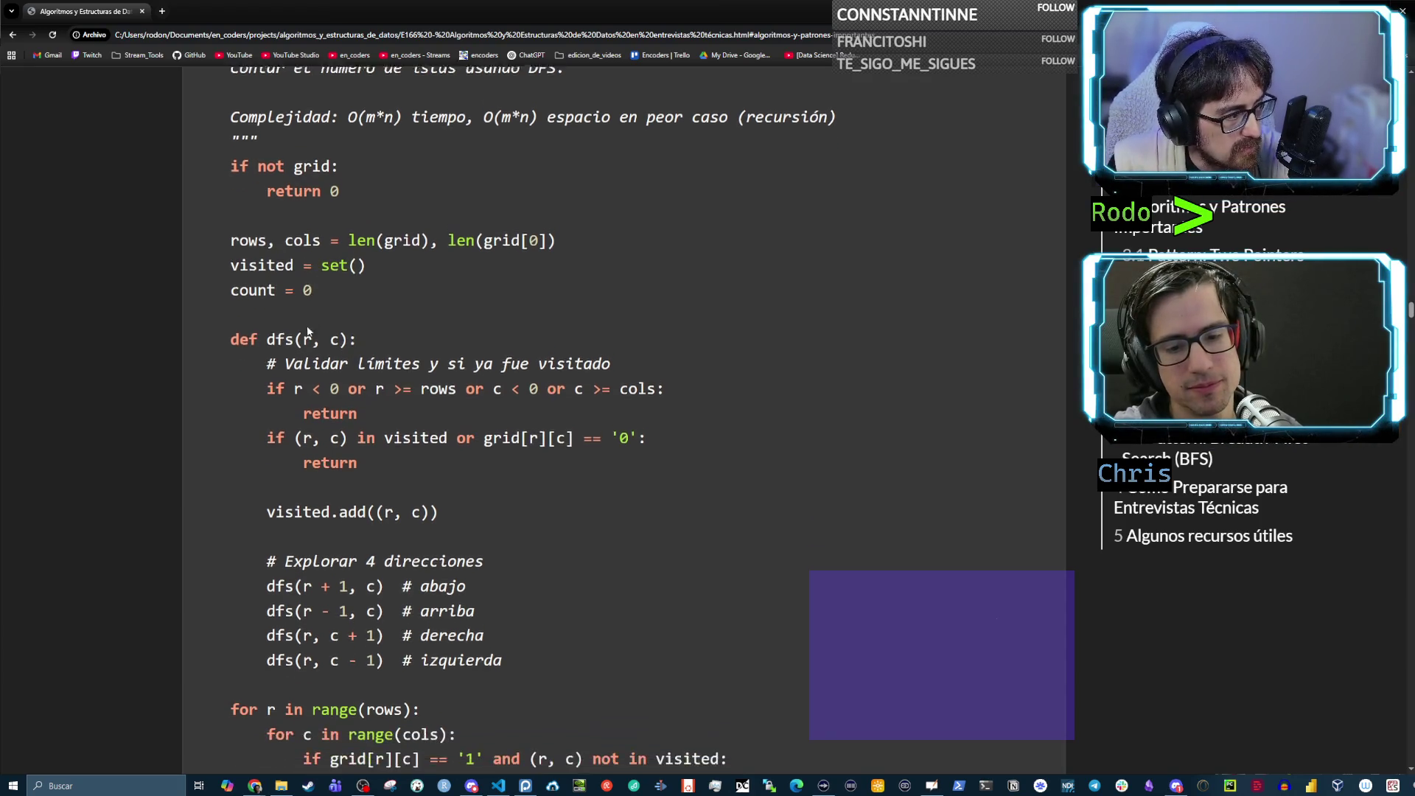
left_click_drag(233, 271, 334, 272)
left_click(356, 272)
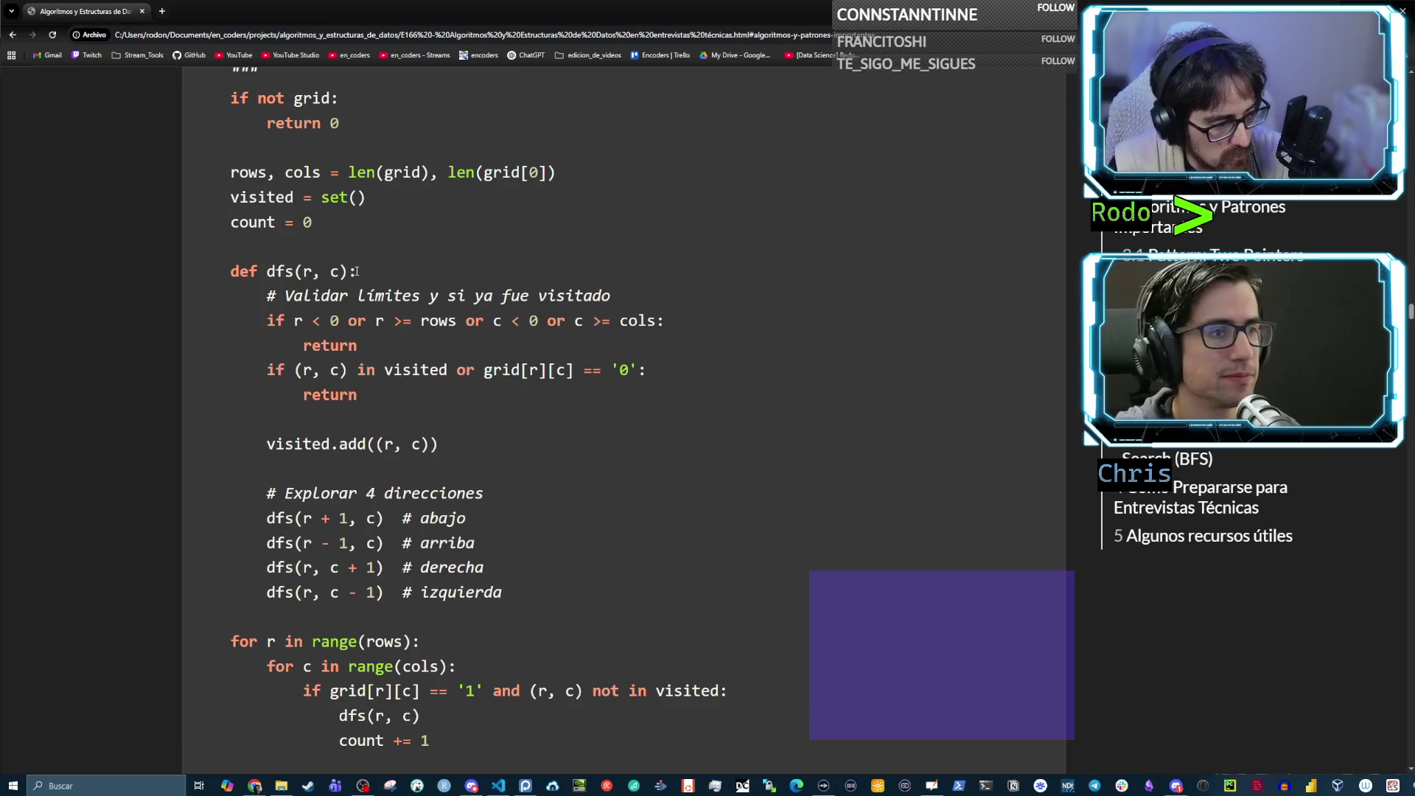
Mark every dfs occurrence and highlight the four direction calls and the 'Validar límites' comment
scroll(356, 271, "down", 2)
double_click(280, 162)
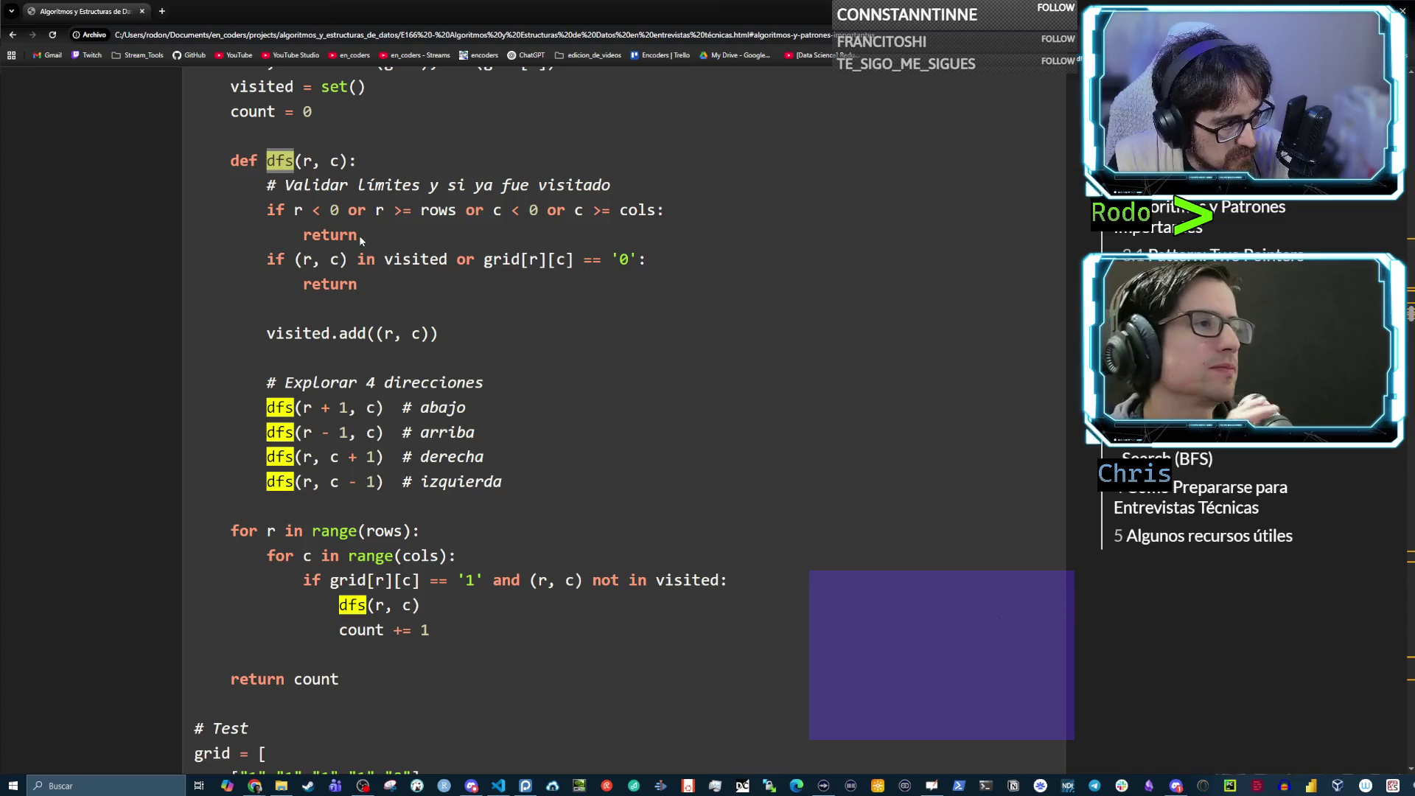
left_click_drag(499, 485, 194, 404)
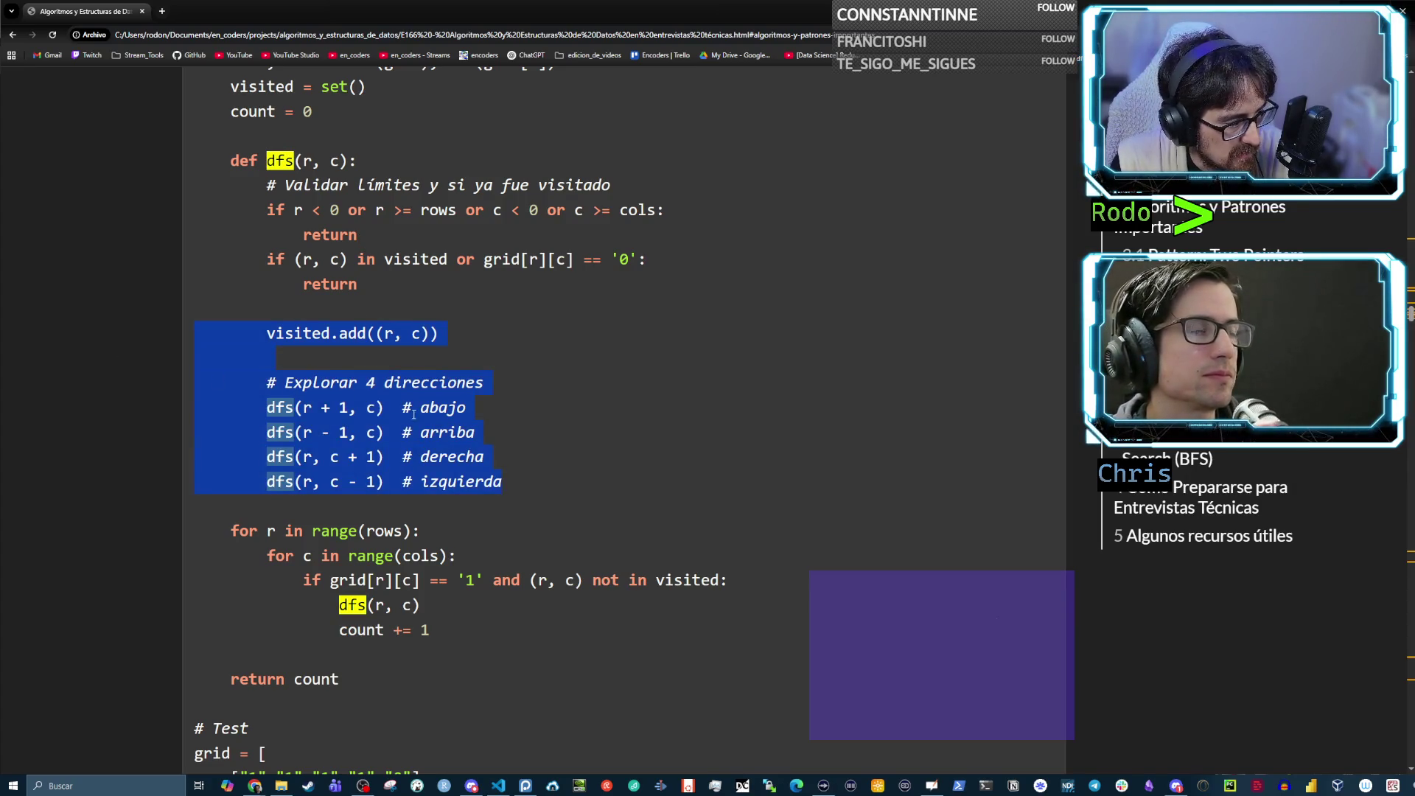
left_click(501, 428)
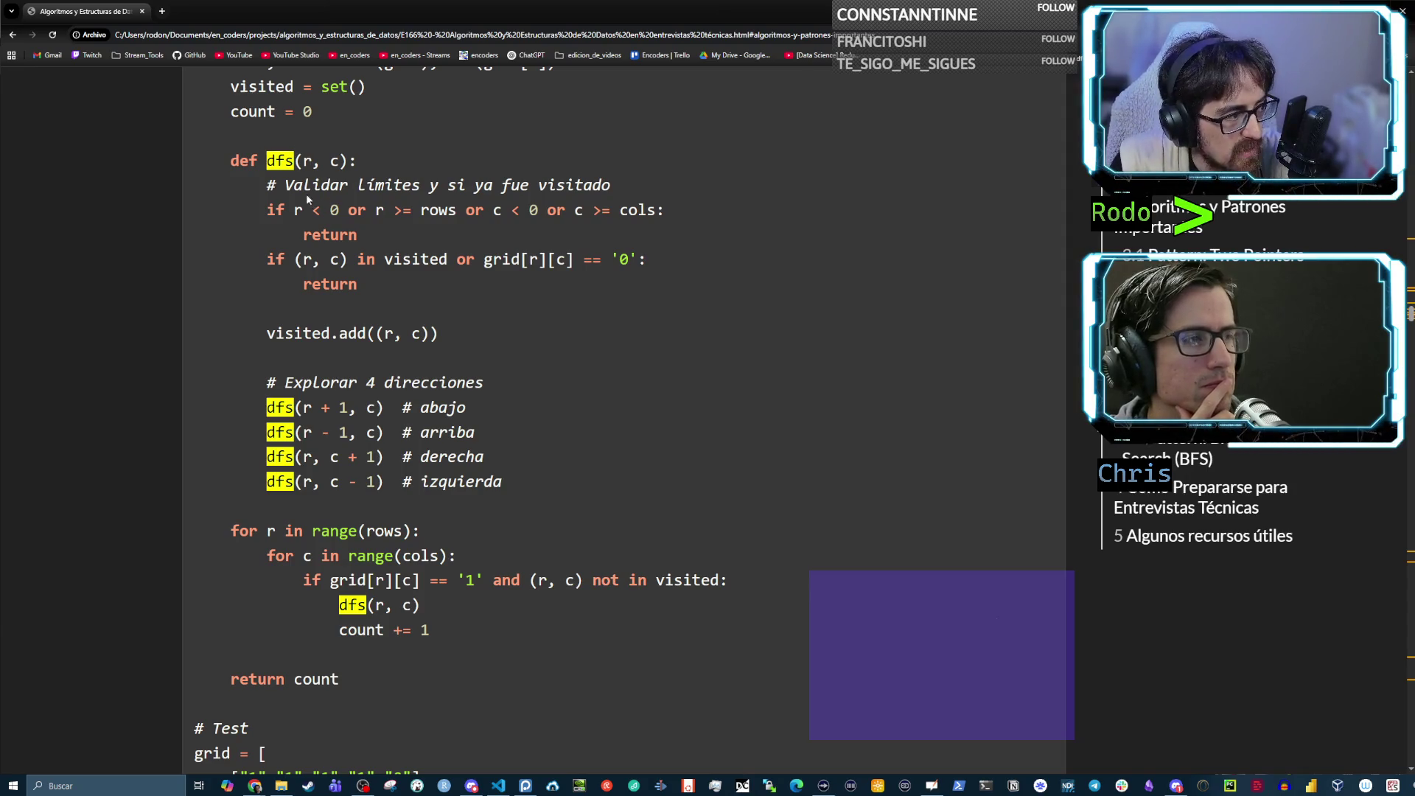
left_click_drag(285, 185, 356, 187)
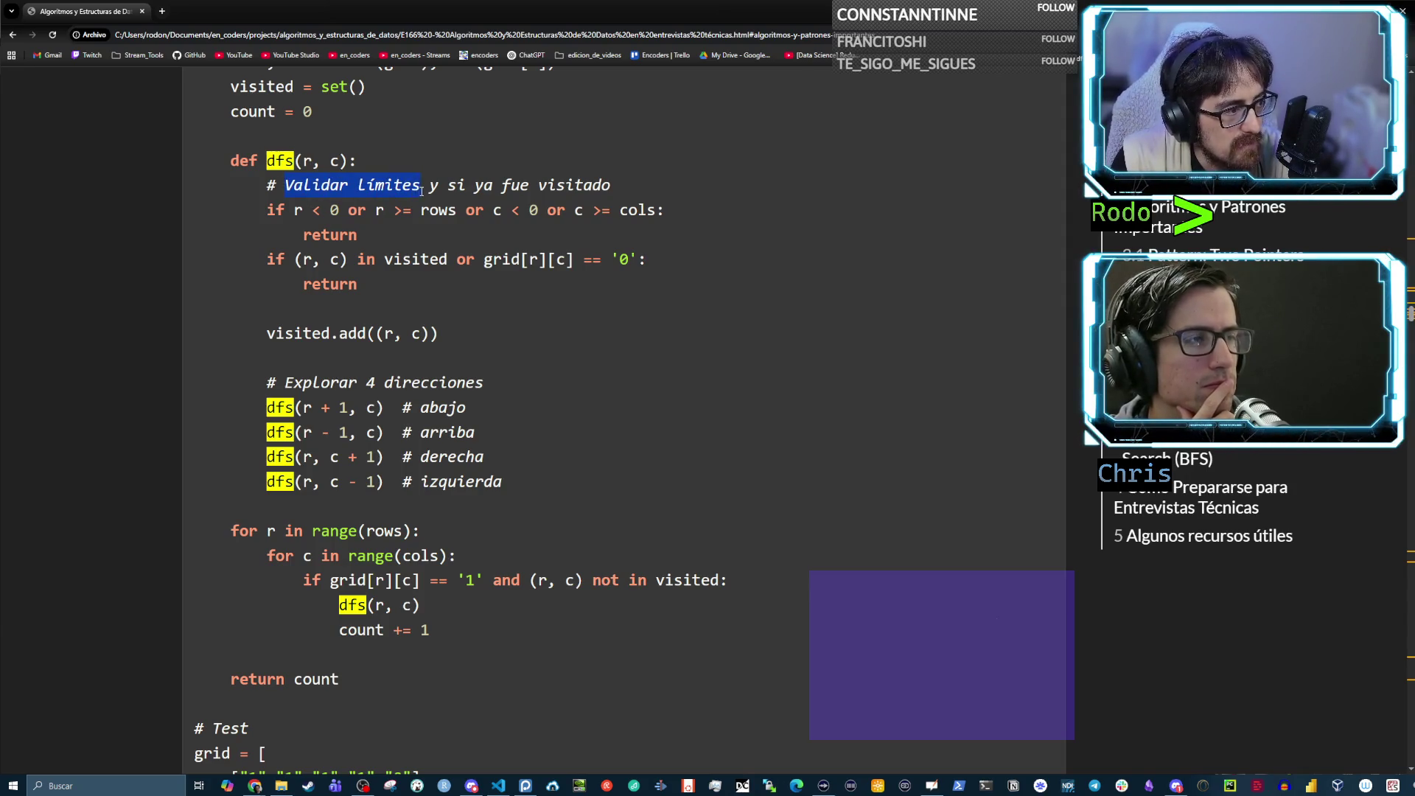
left_click(522, 184)
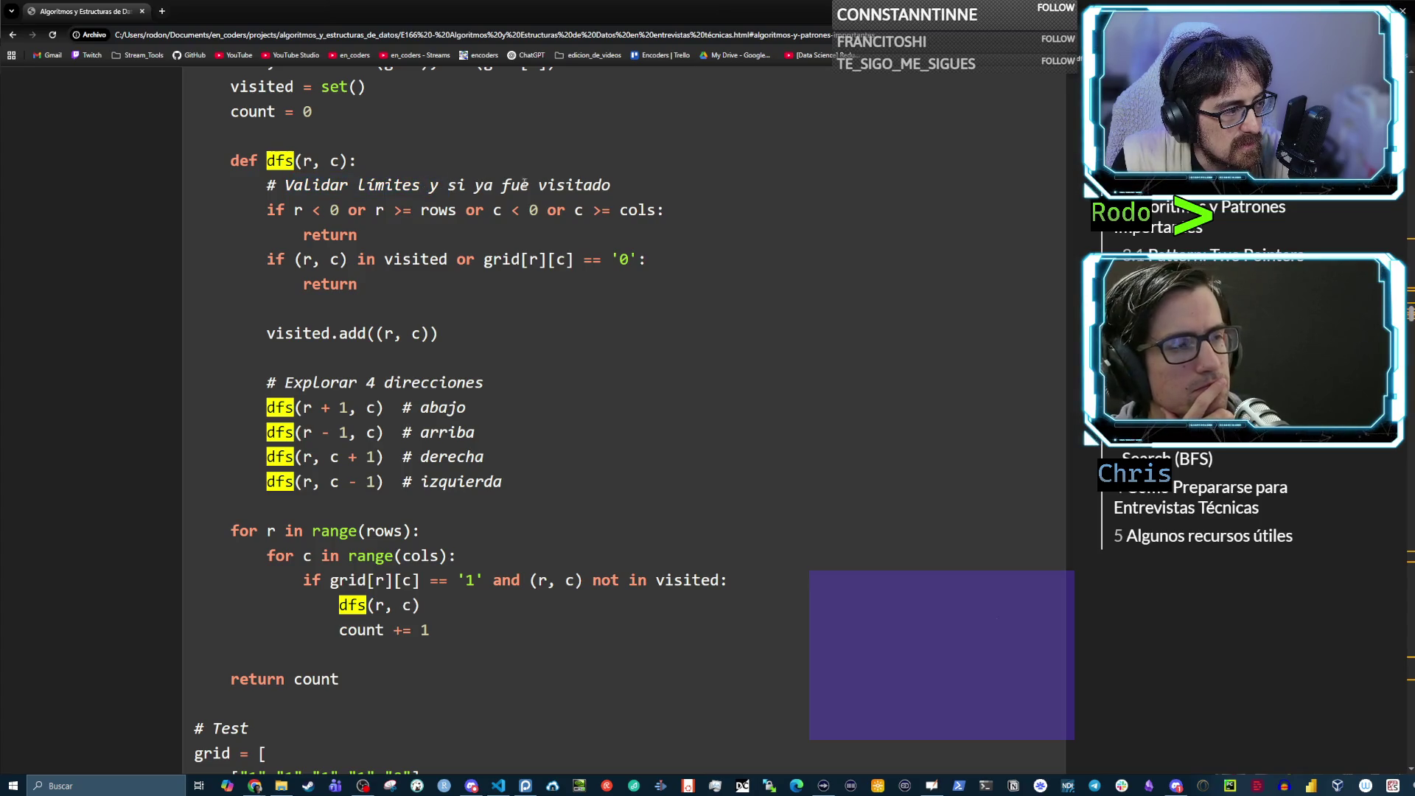
left_click_drag(598, 184, 610, 185)
left_click_drag(351, 185, 308, 183)
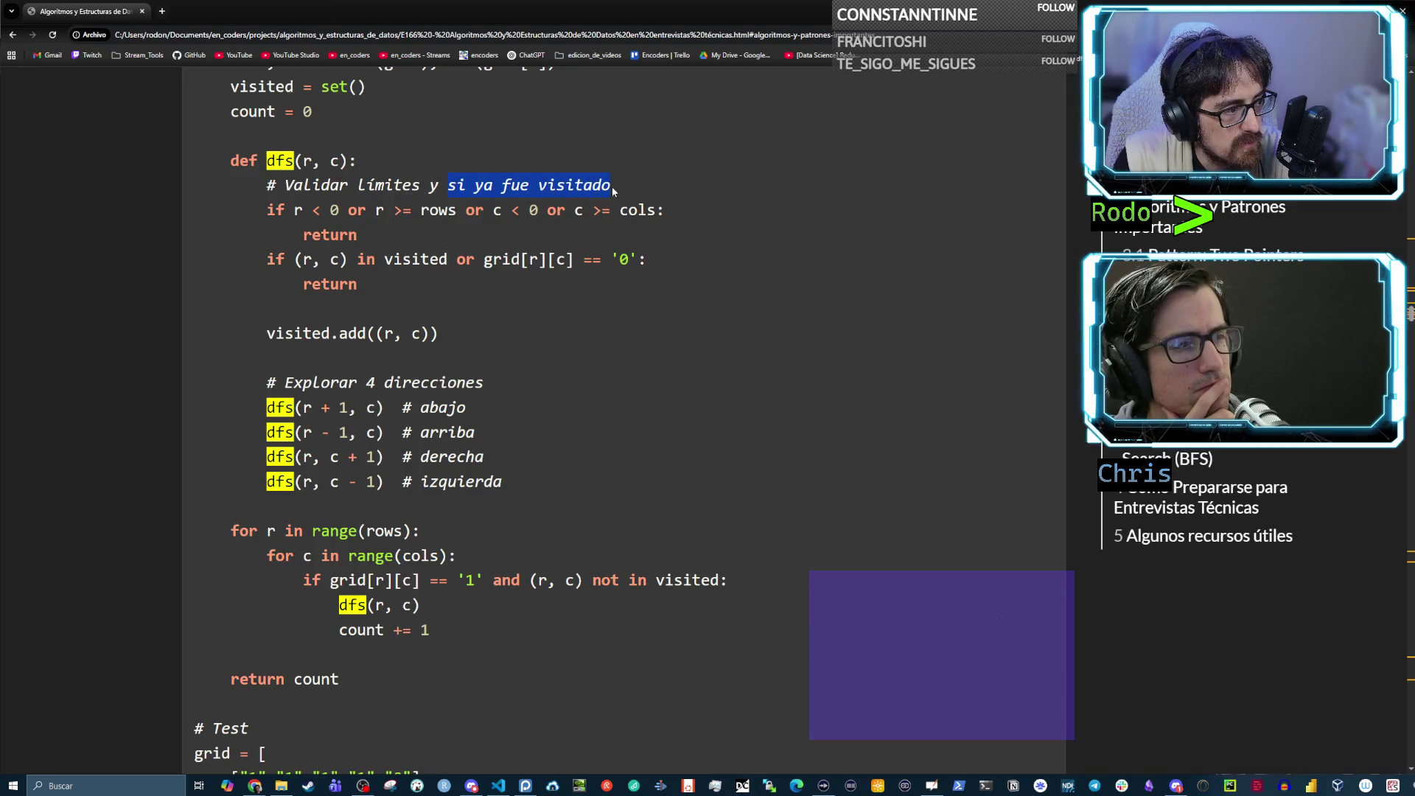
left_click_drag(286, 210, 310, 209)
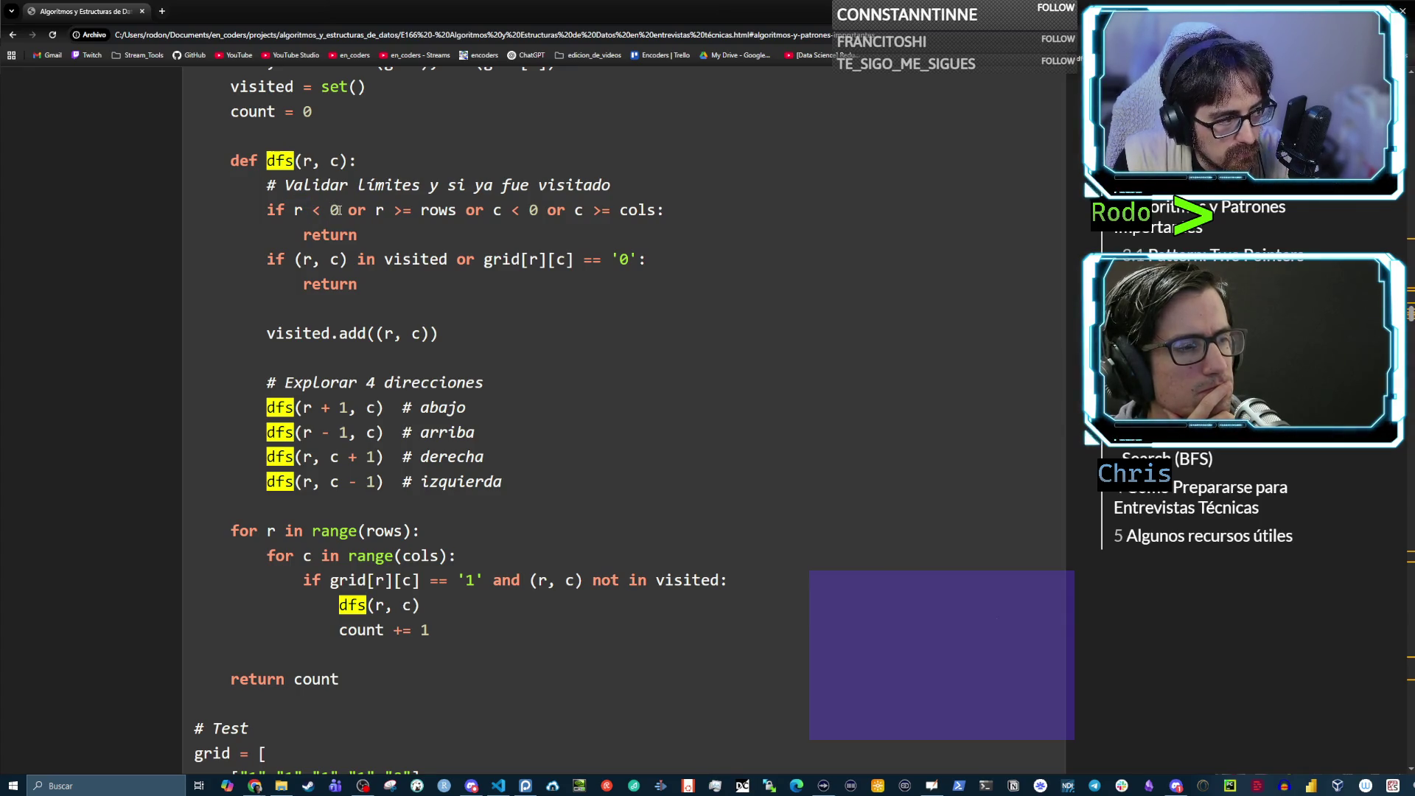
left_click_drag(294, 210, 346, 211)
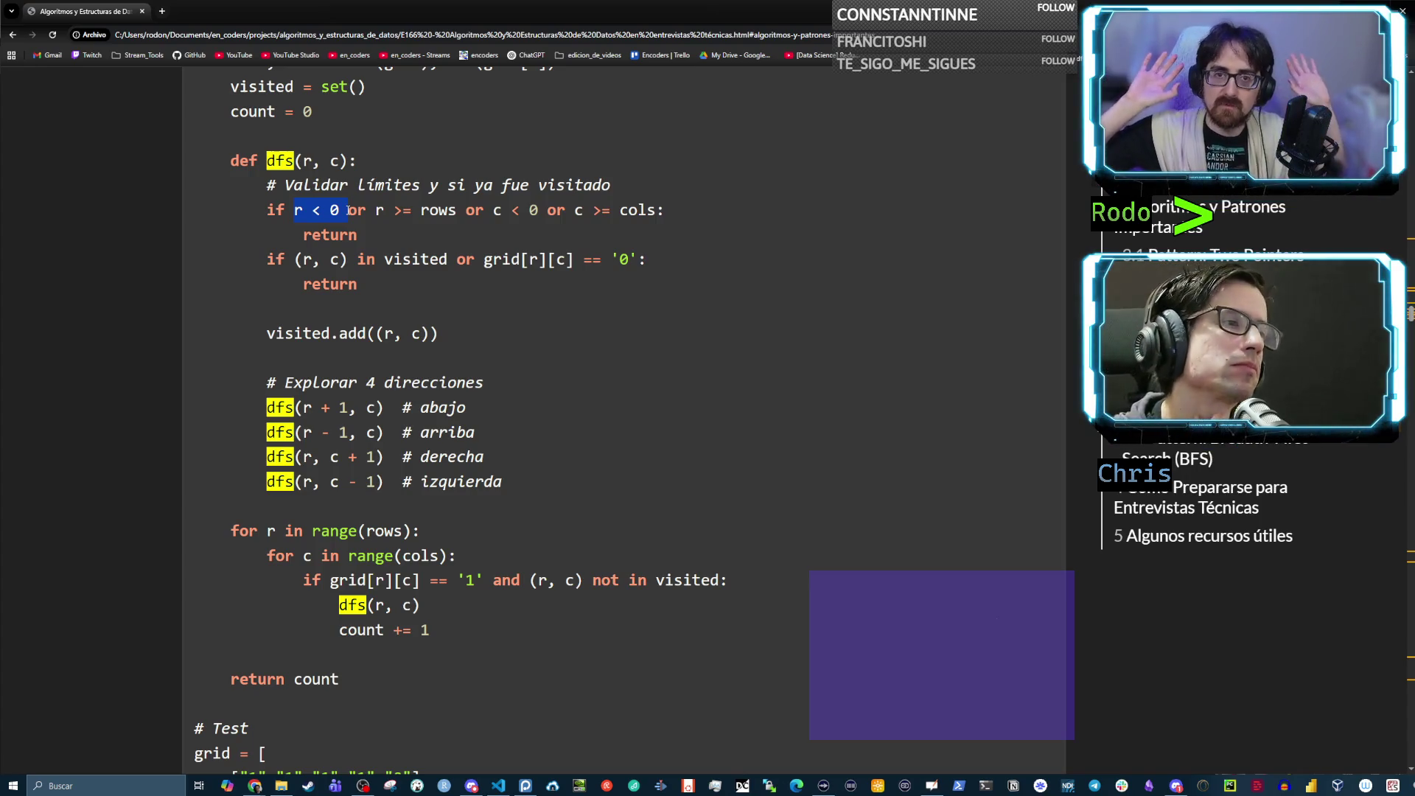
left_click_drag(412, 211, 454, 210)
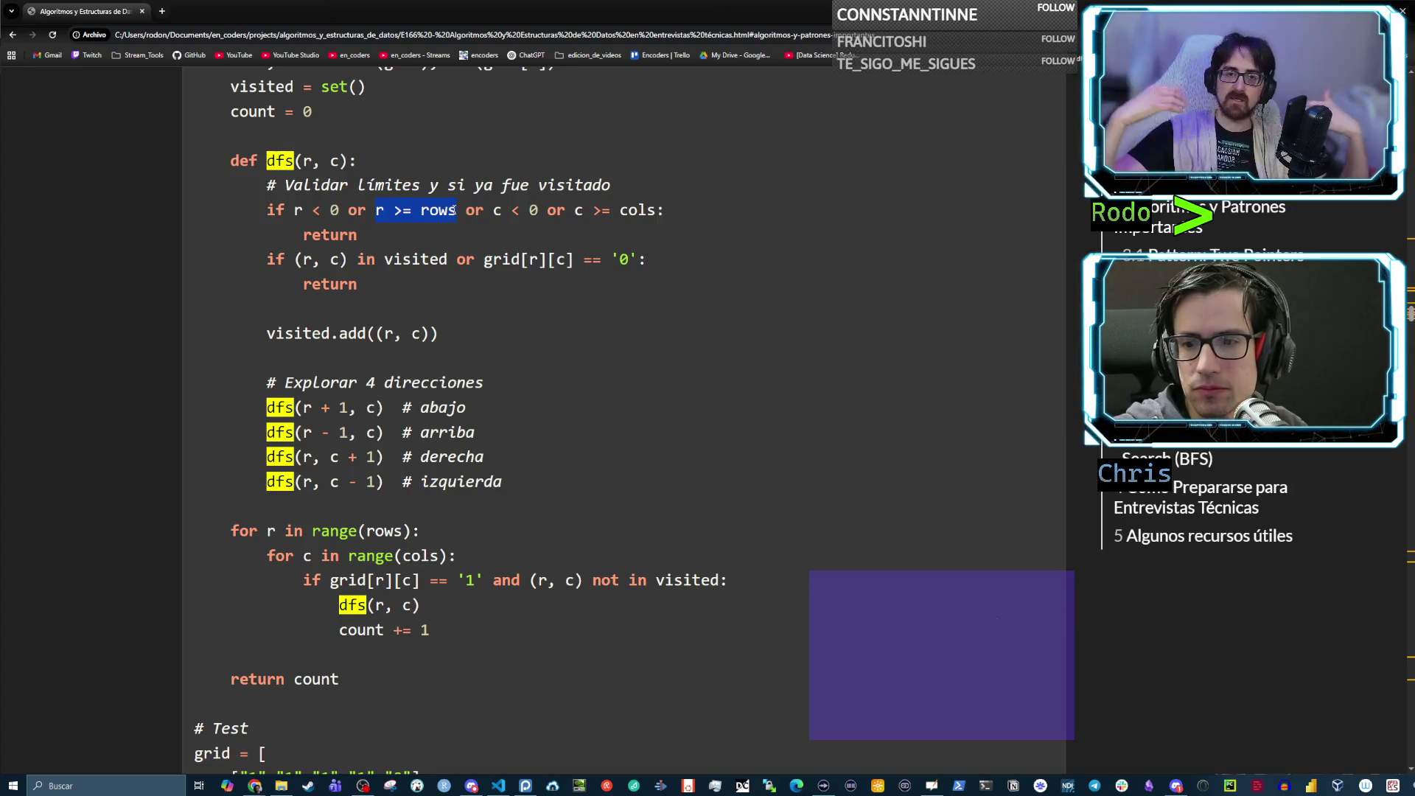
left_click_drag(492, 211, 544, 211)
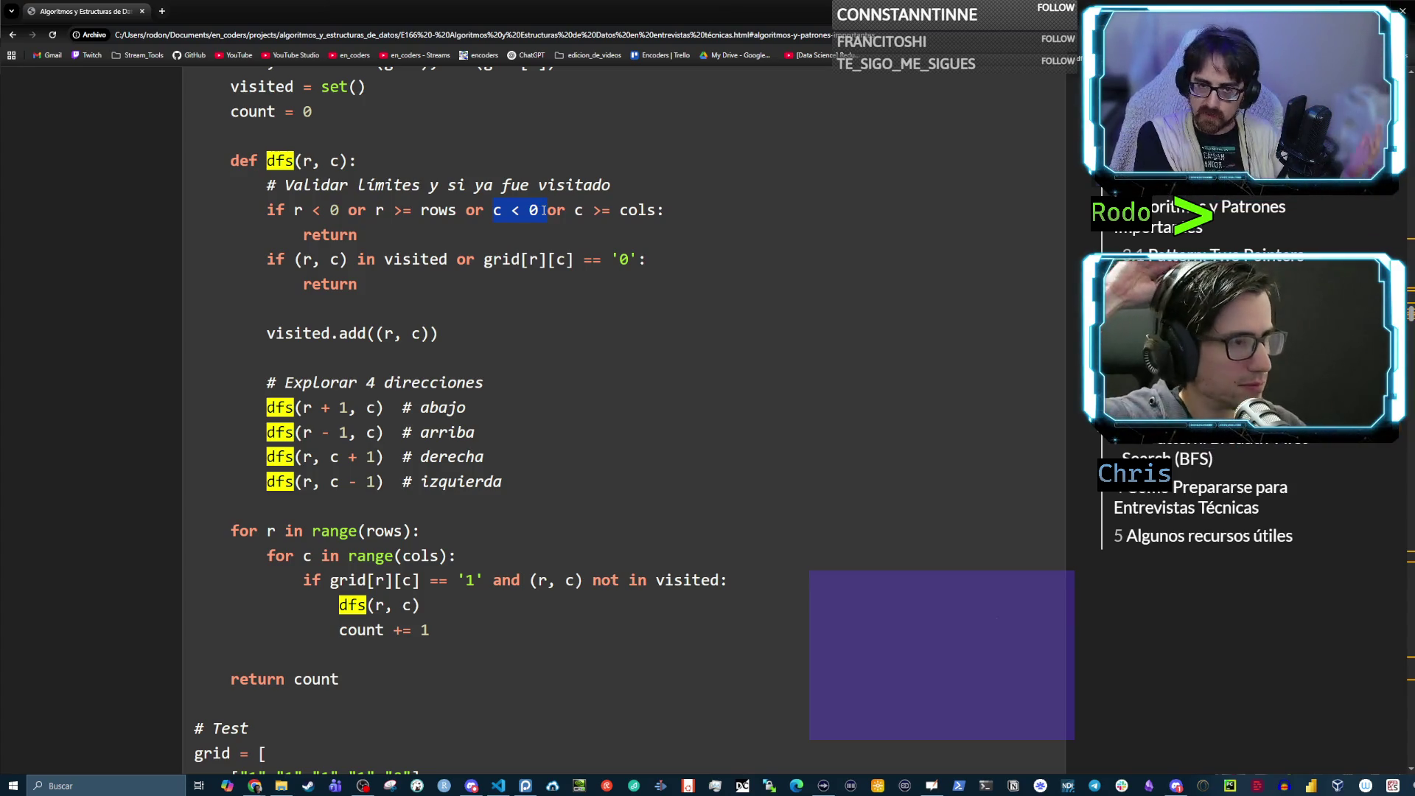
left_click_drag(358, 235, 300, 236)
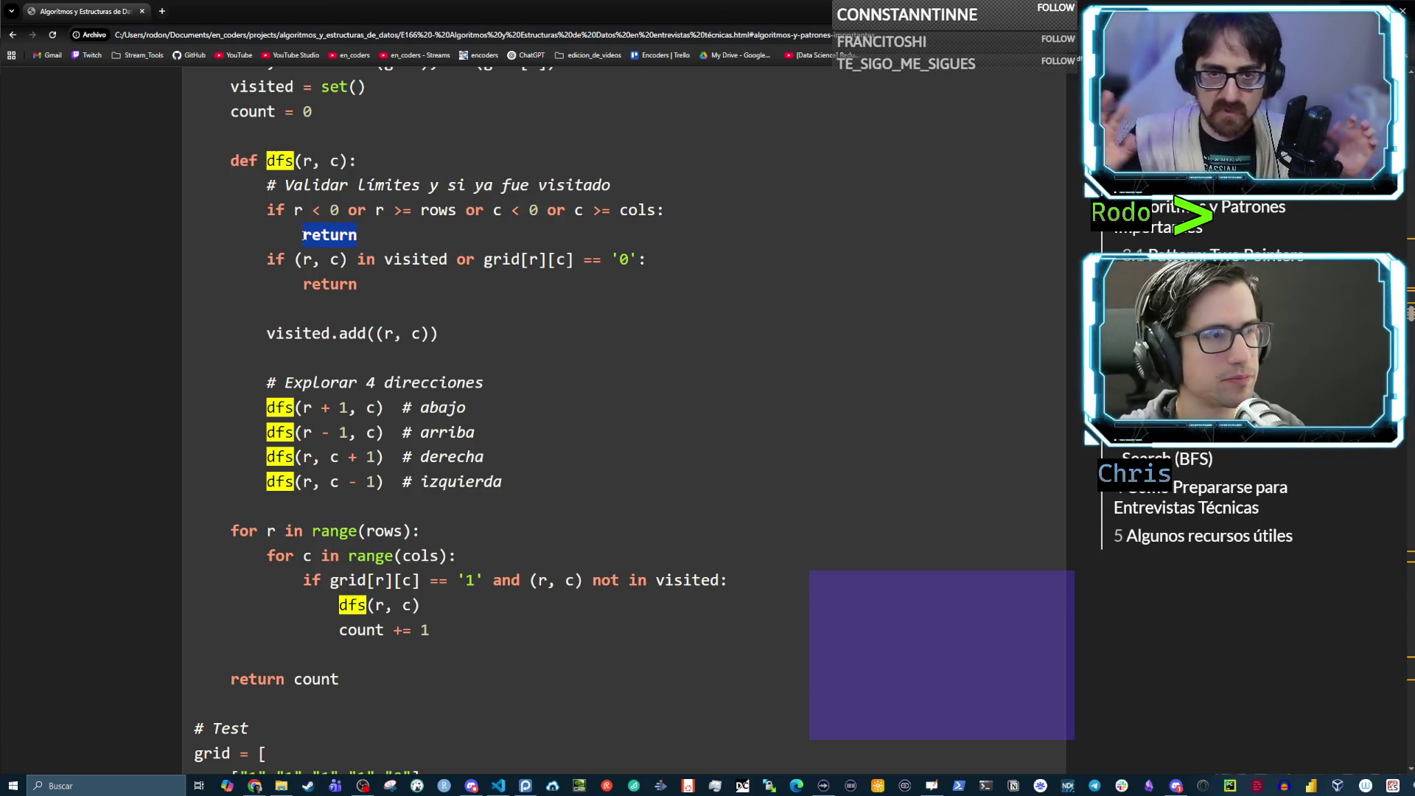
left_click(362, 253)
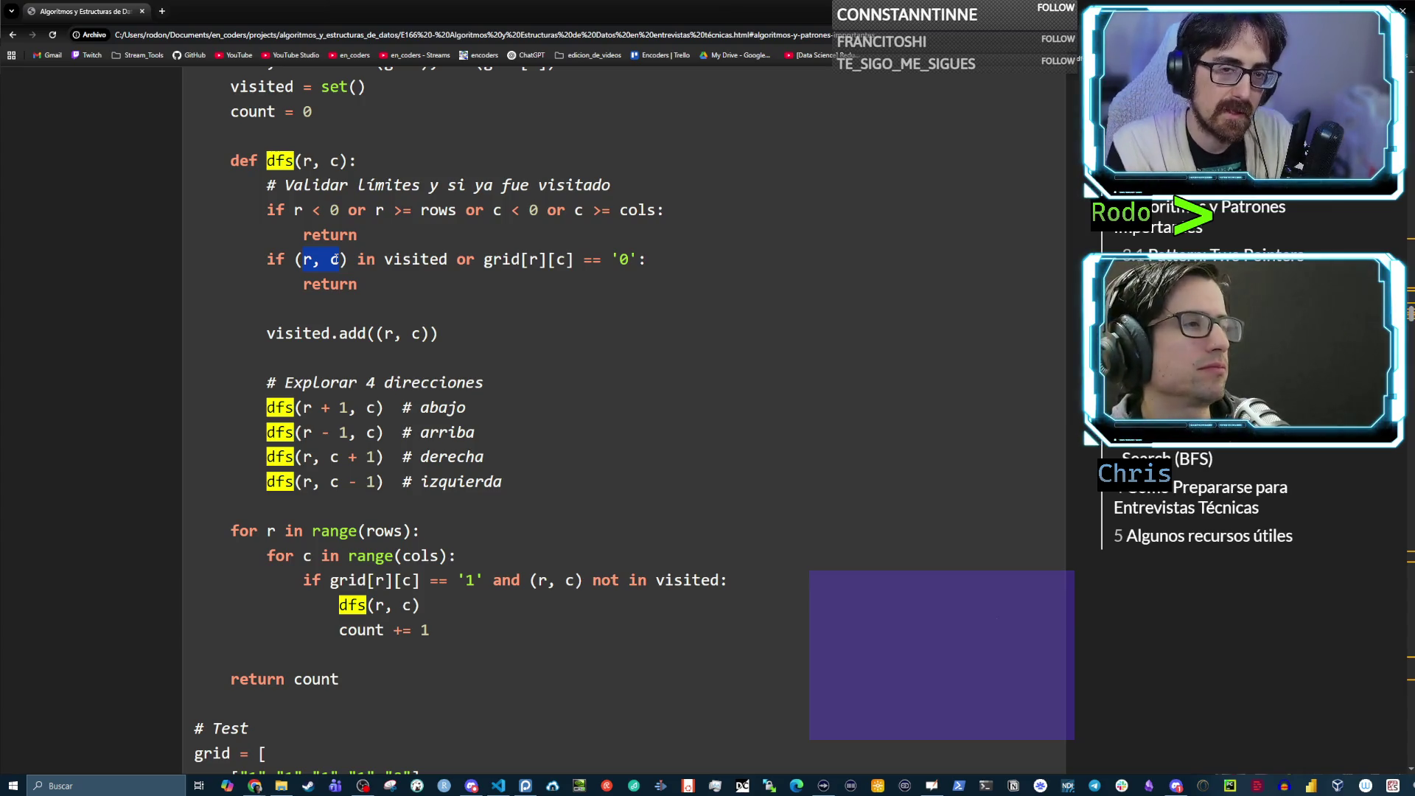
left_click(342, 259)
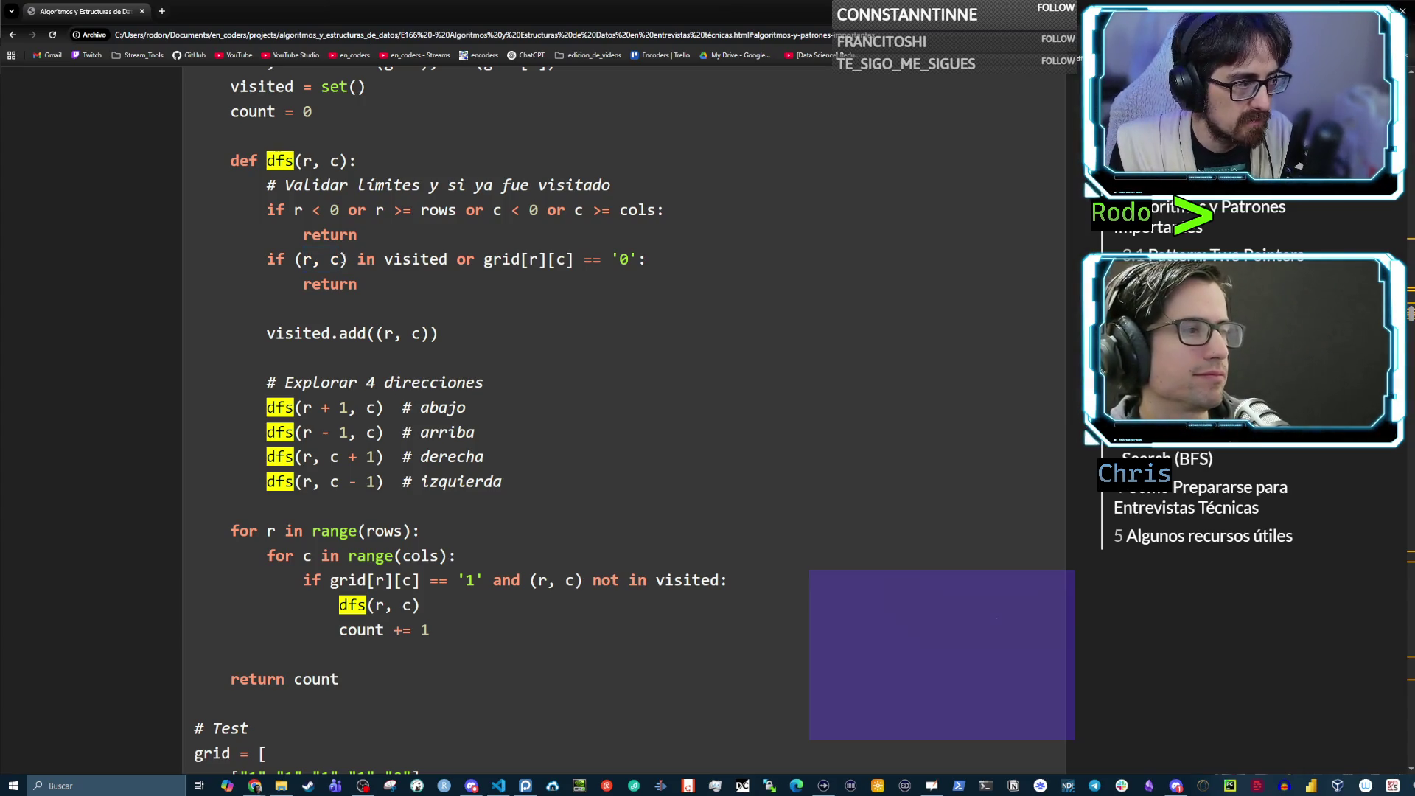
left_click_drag(417, 260, 449, 260)
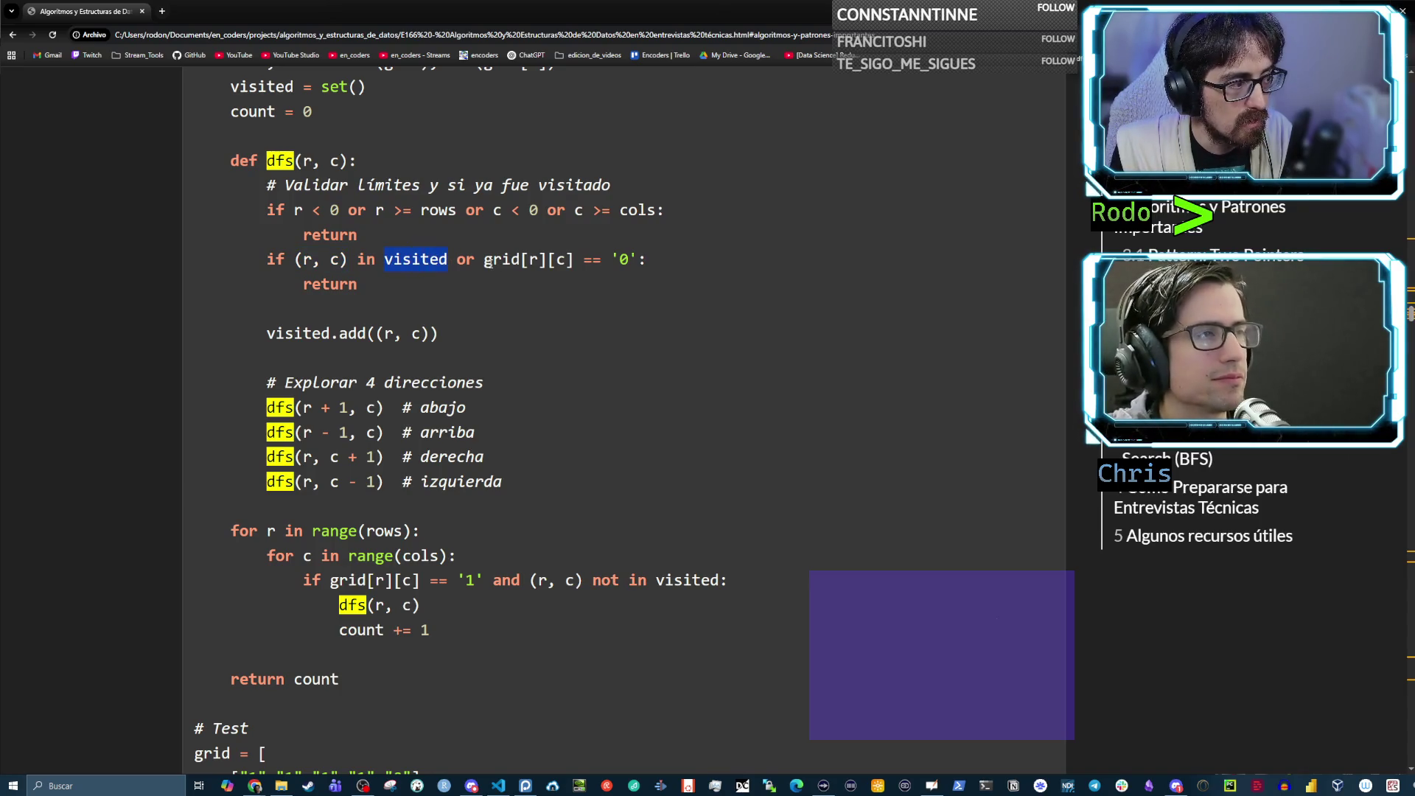
double_click(329, 284)
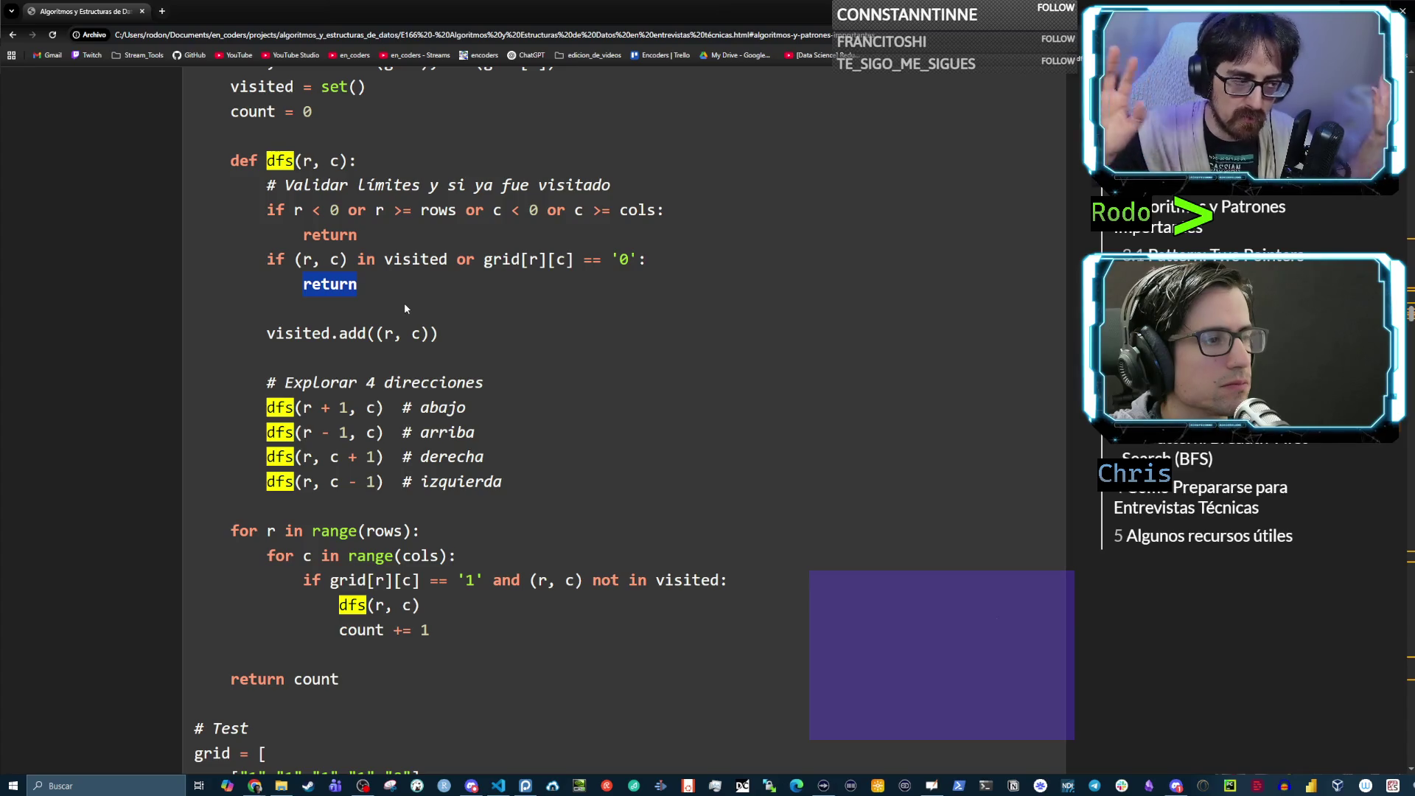
left_click_drag(483, 258, 572, 260)
left_click(579, 267)
left_click_drag(484, 259, 573, 260)
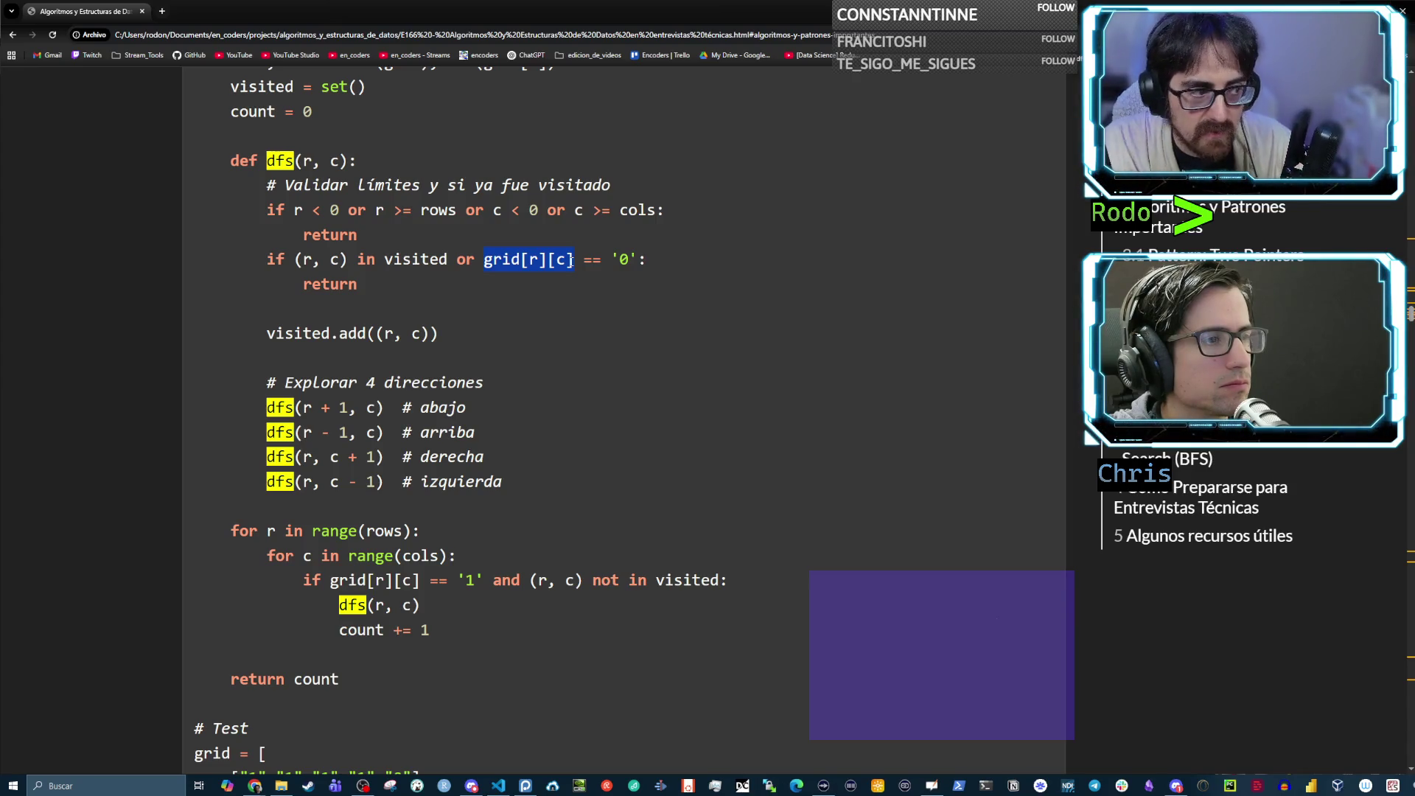
left_click(638, 259, "shift")
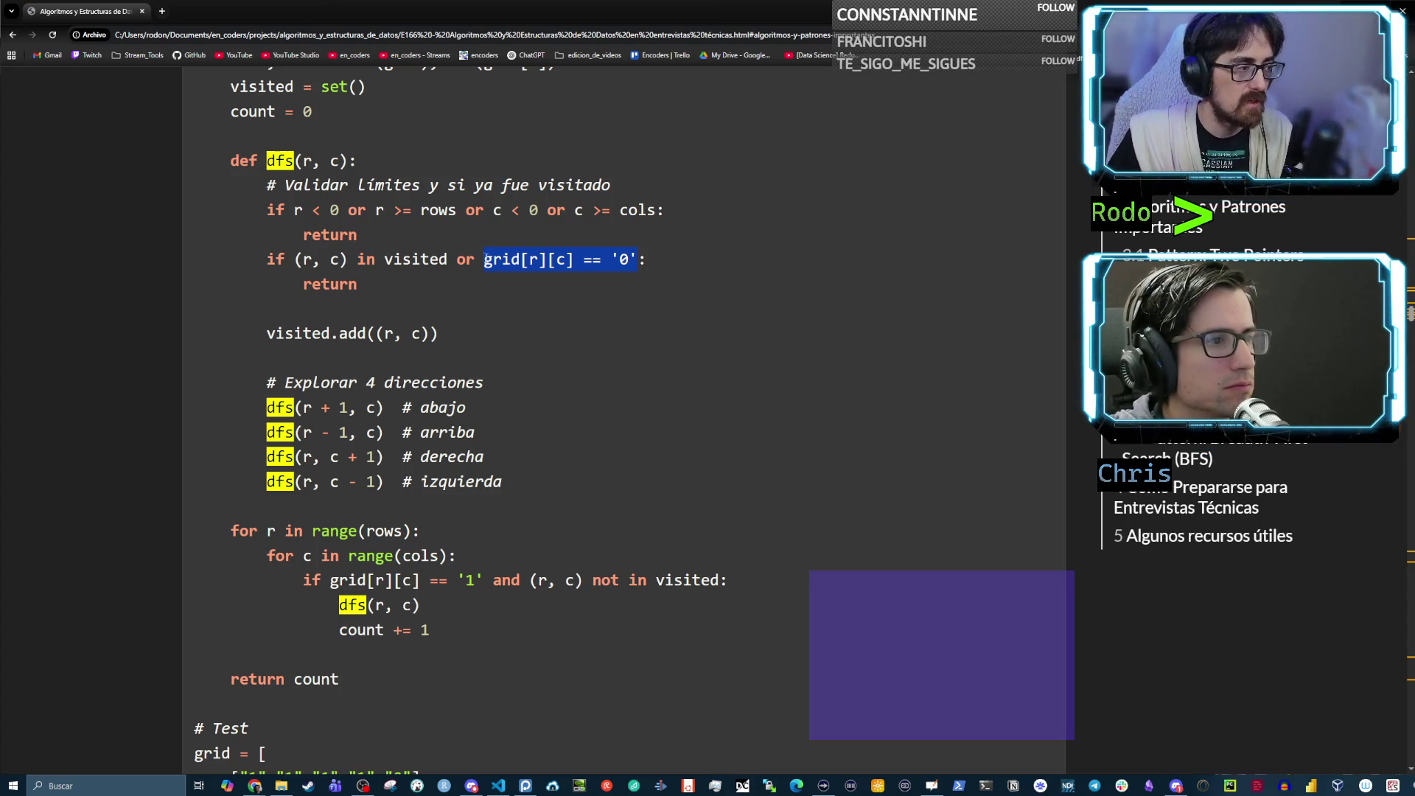
left_click(405, 285)
mouse_move(369, 291)
left_mouse_down()
mouse_move(260, 223)
mouse_move(254, 192)
left_mouse_up()
left_click(367, 283)
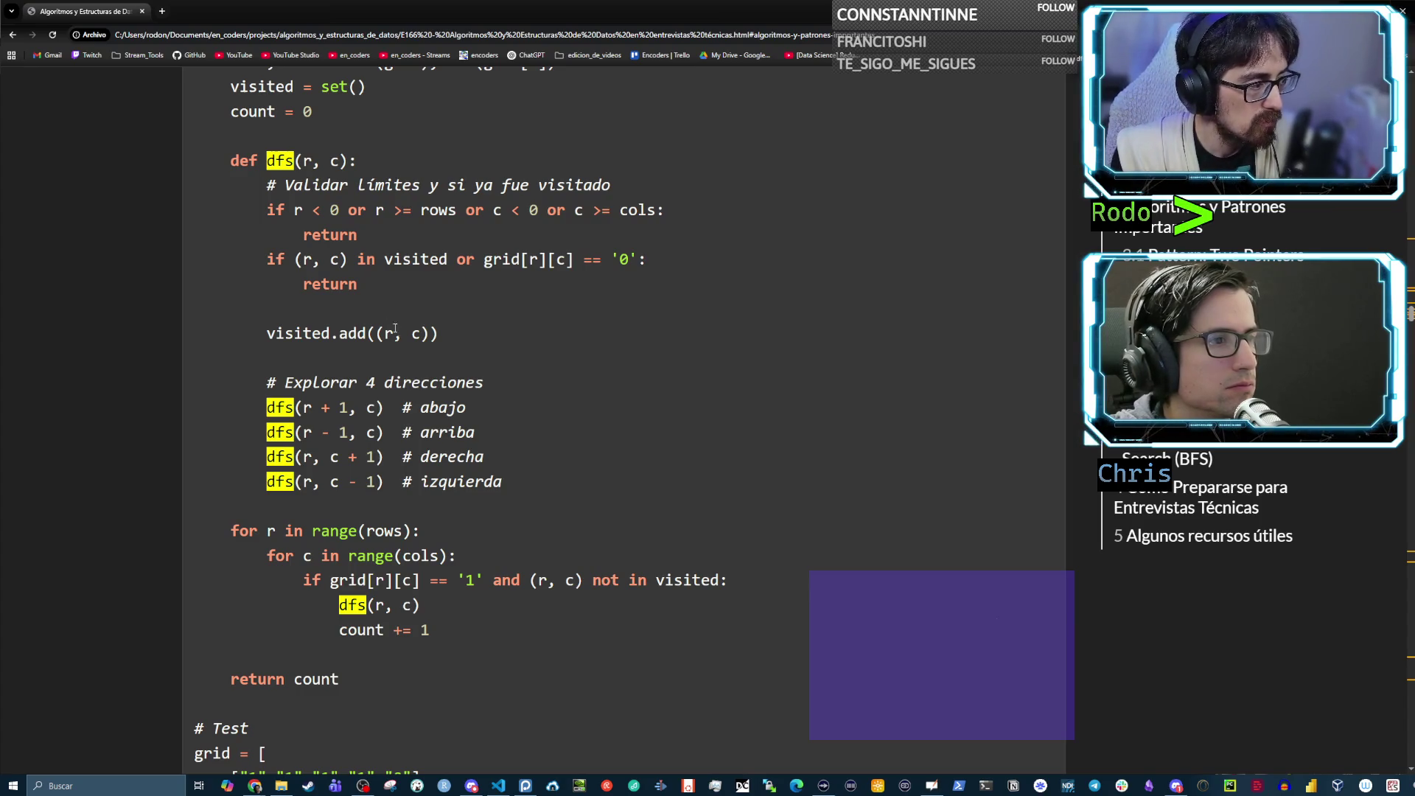
scroll(406, 363, "down", 1)
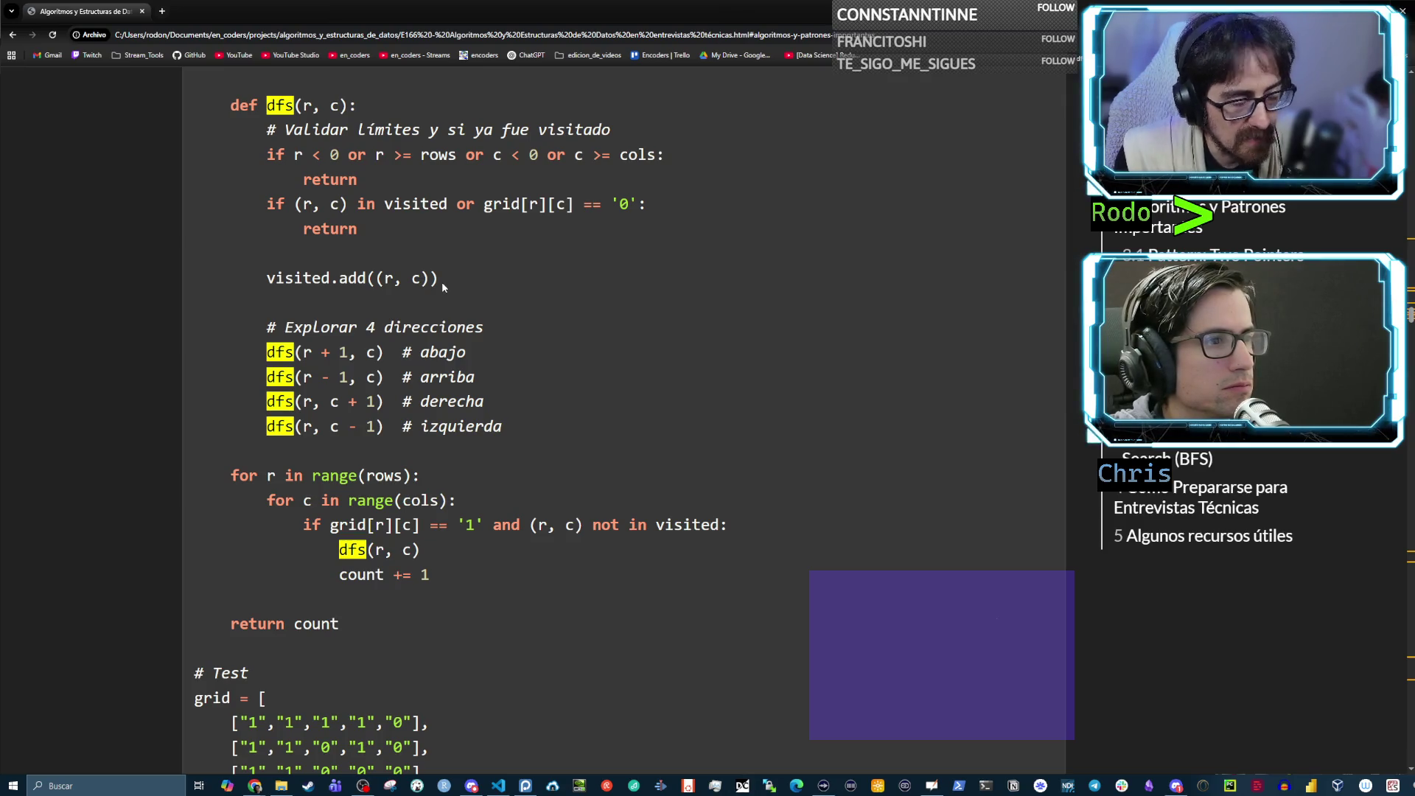
left_click_drag(268, 279, 420, 280)
mouse_move(521, 430)
left_mouse_down()
mouse_move(266, 324)
mouse_move(378, 279)
mouse_move(439, 277)
mouse_move(215, 163)
mouse_move(151, 111)
mouse_move(140, 121)
left_mouse_up()
left_click(279, 276)
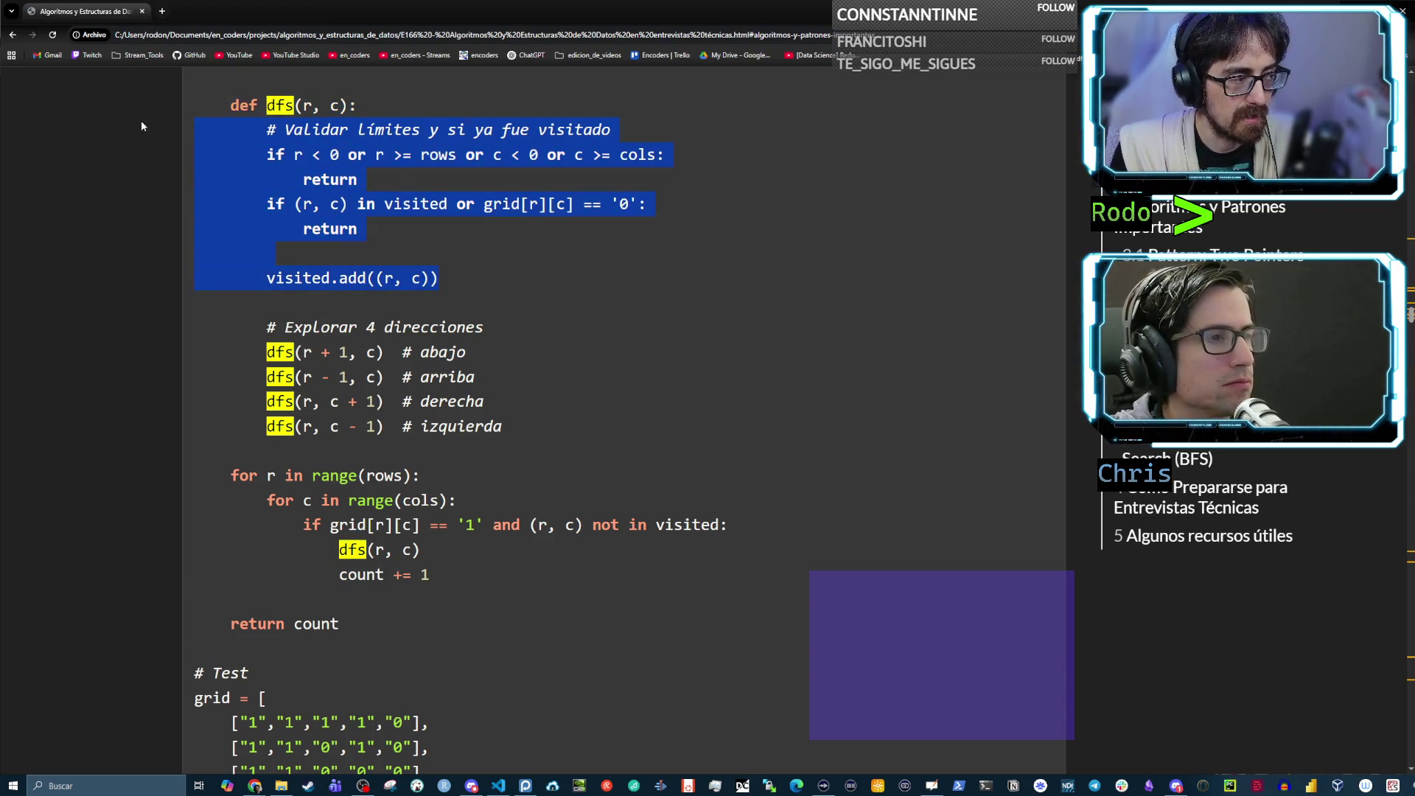
left_click(409, 191)
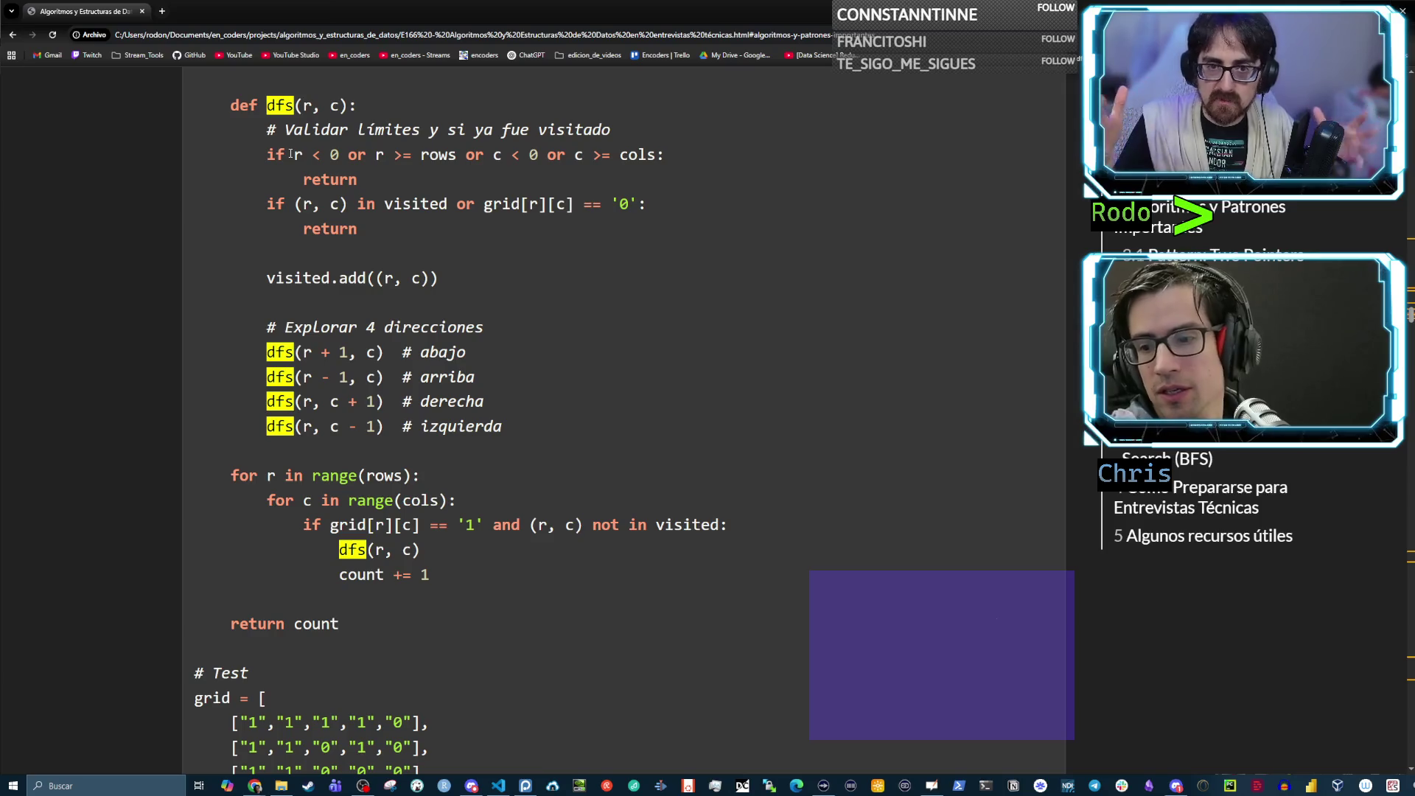
left_click_drag(484, 204, 638, 204)
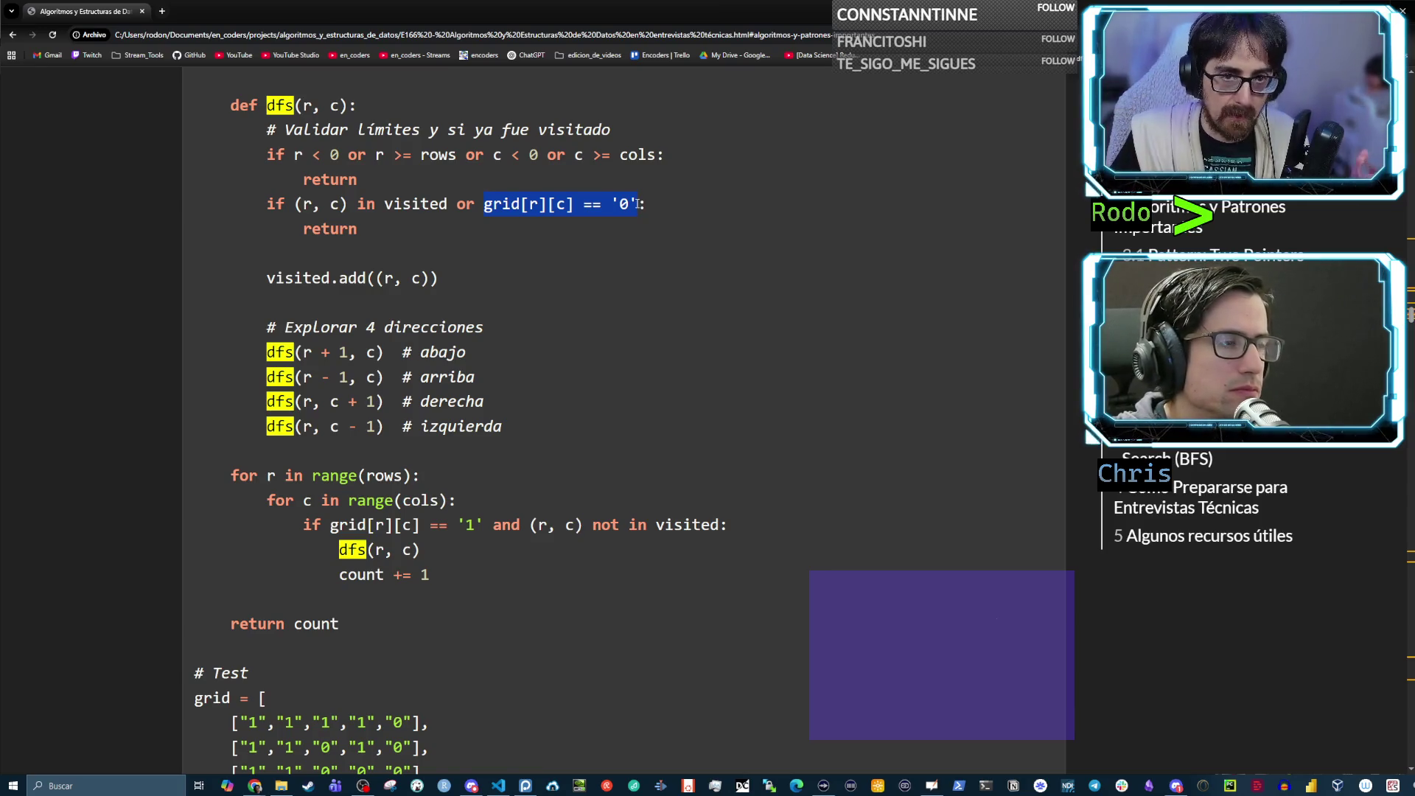
left_click_drag(440, 278, 271, 281)
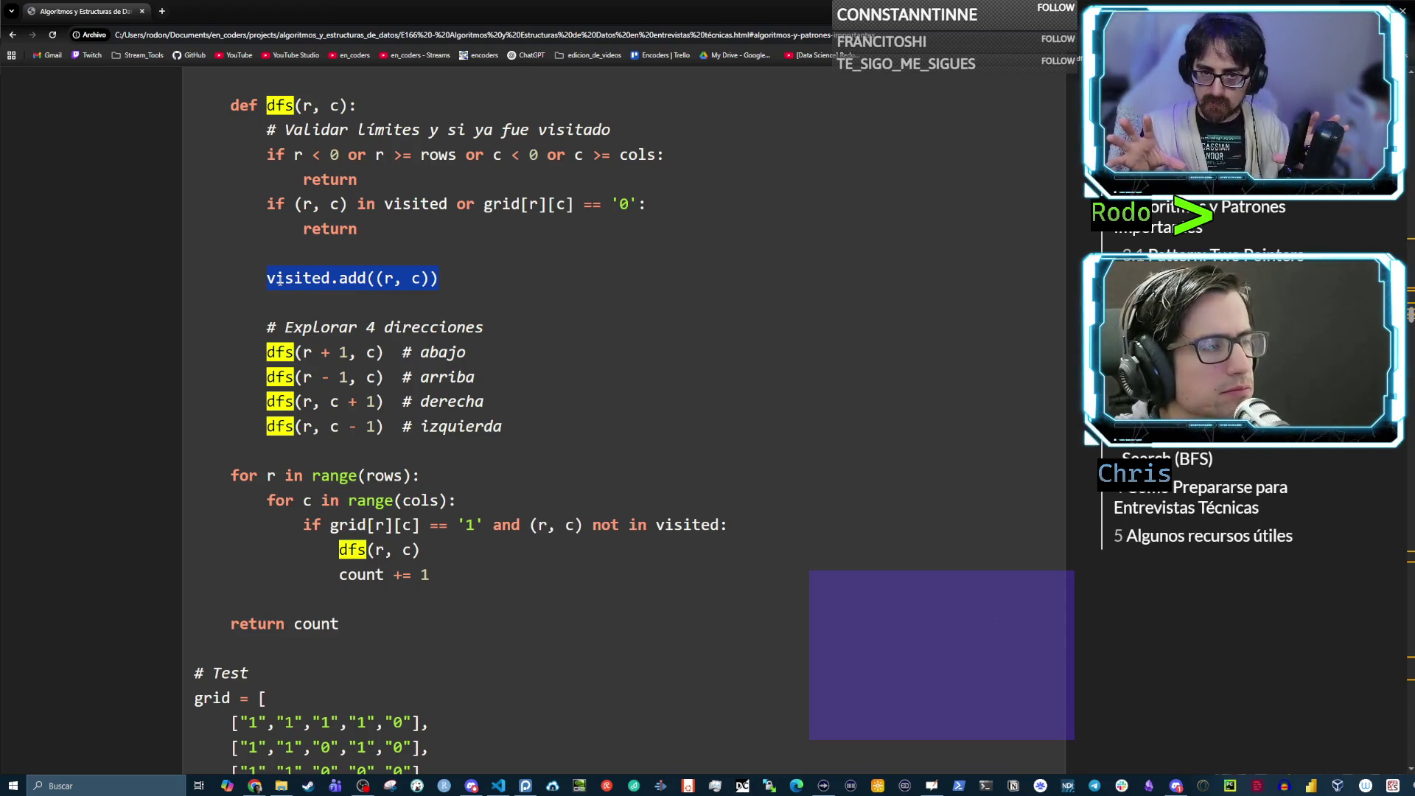
left_click(264, 349)
left_click_drag(264, 350, 297, 351)
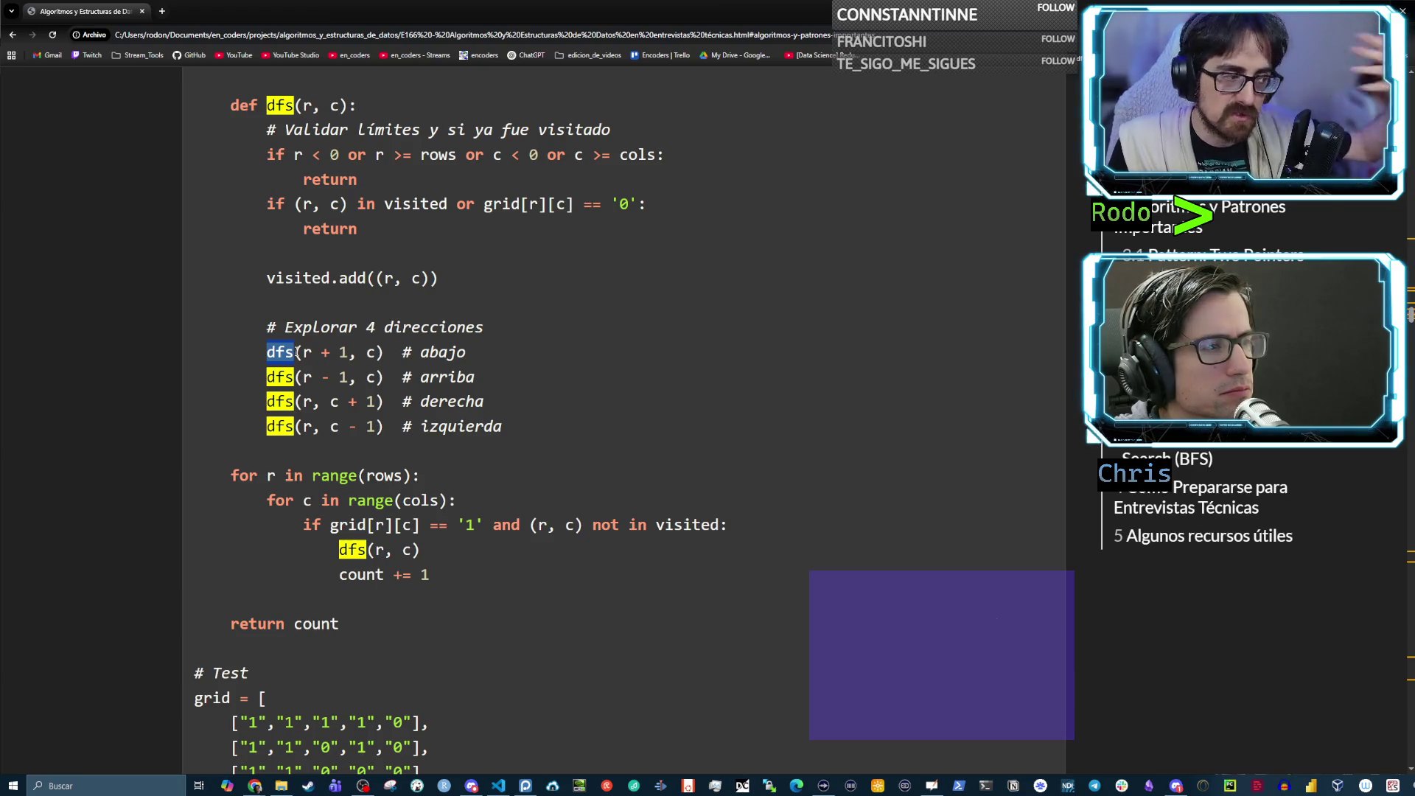
left_click(310, 354)
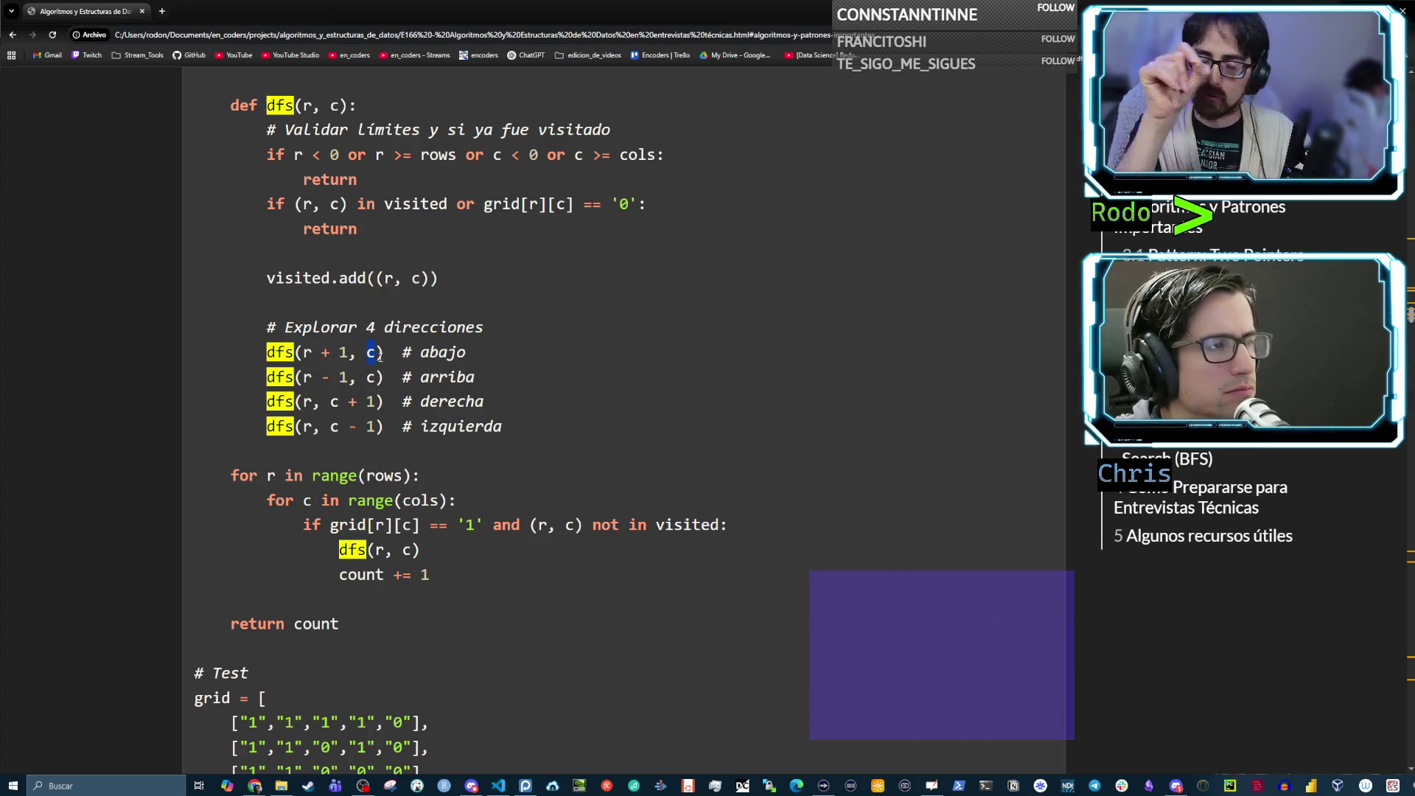
left_click_drag(550, 433, 149, 353)
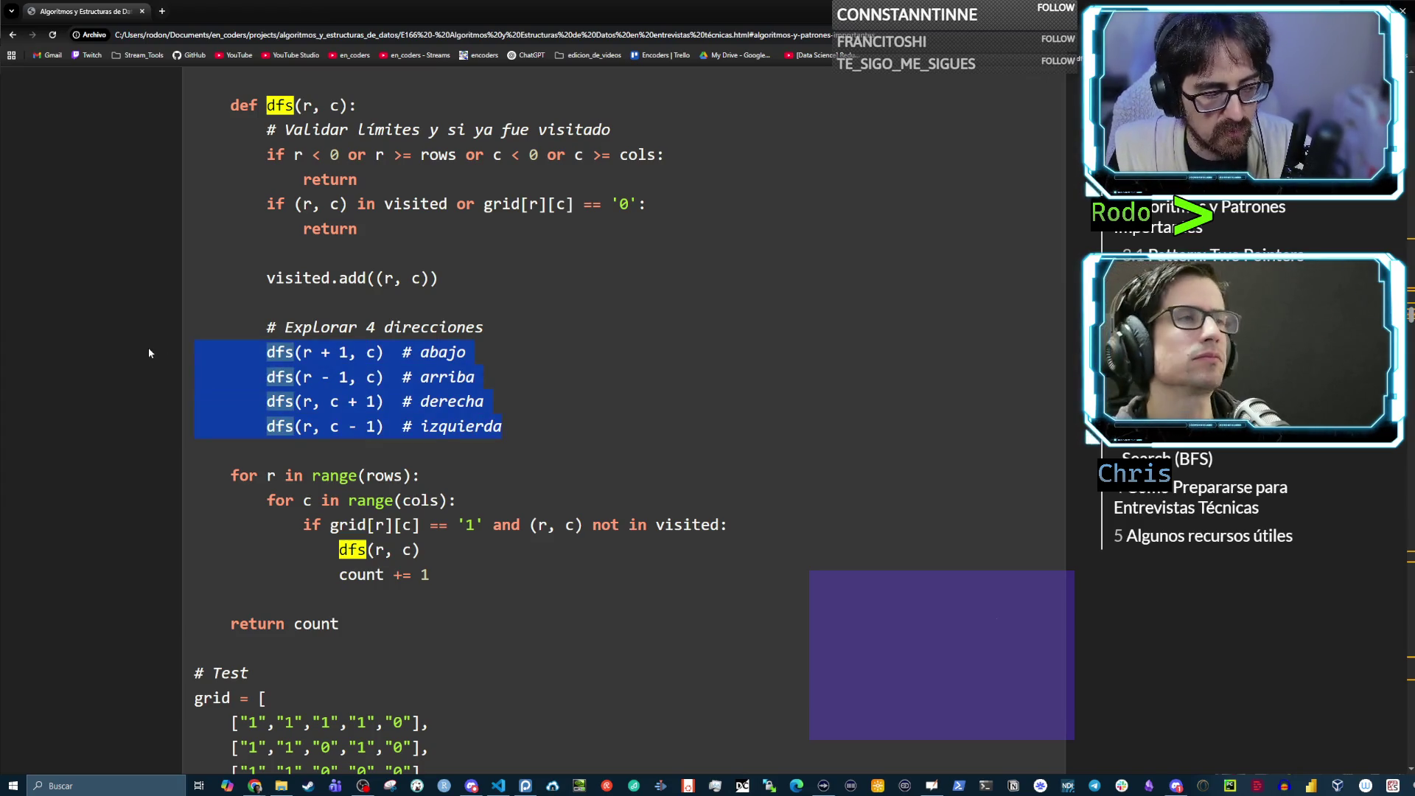
left_click_drag(528, 433, 177, 332)
left_click(419, 376)
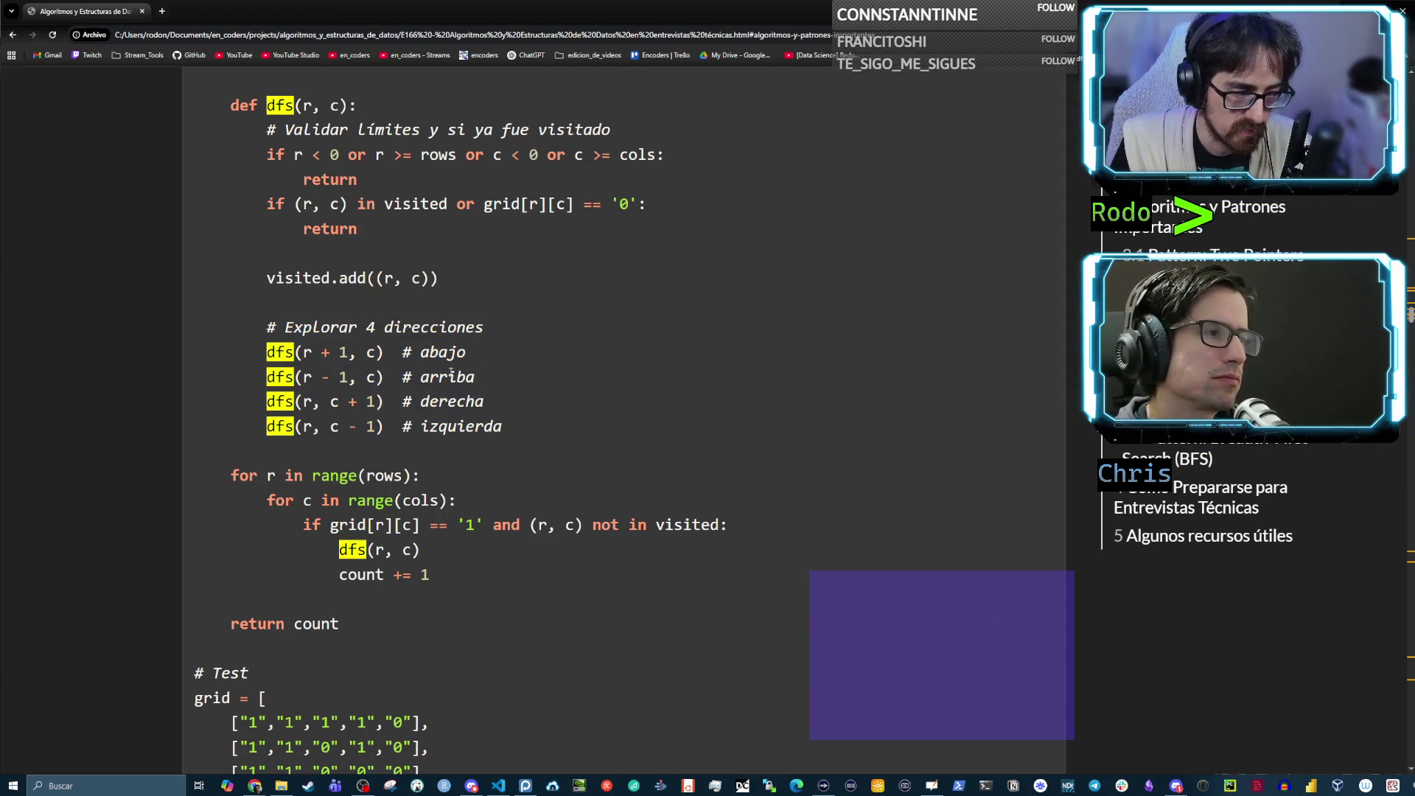
double_click(372, 376)
left_click_drag(347, 353, 307, 353)
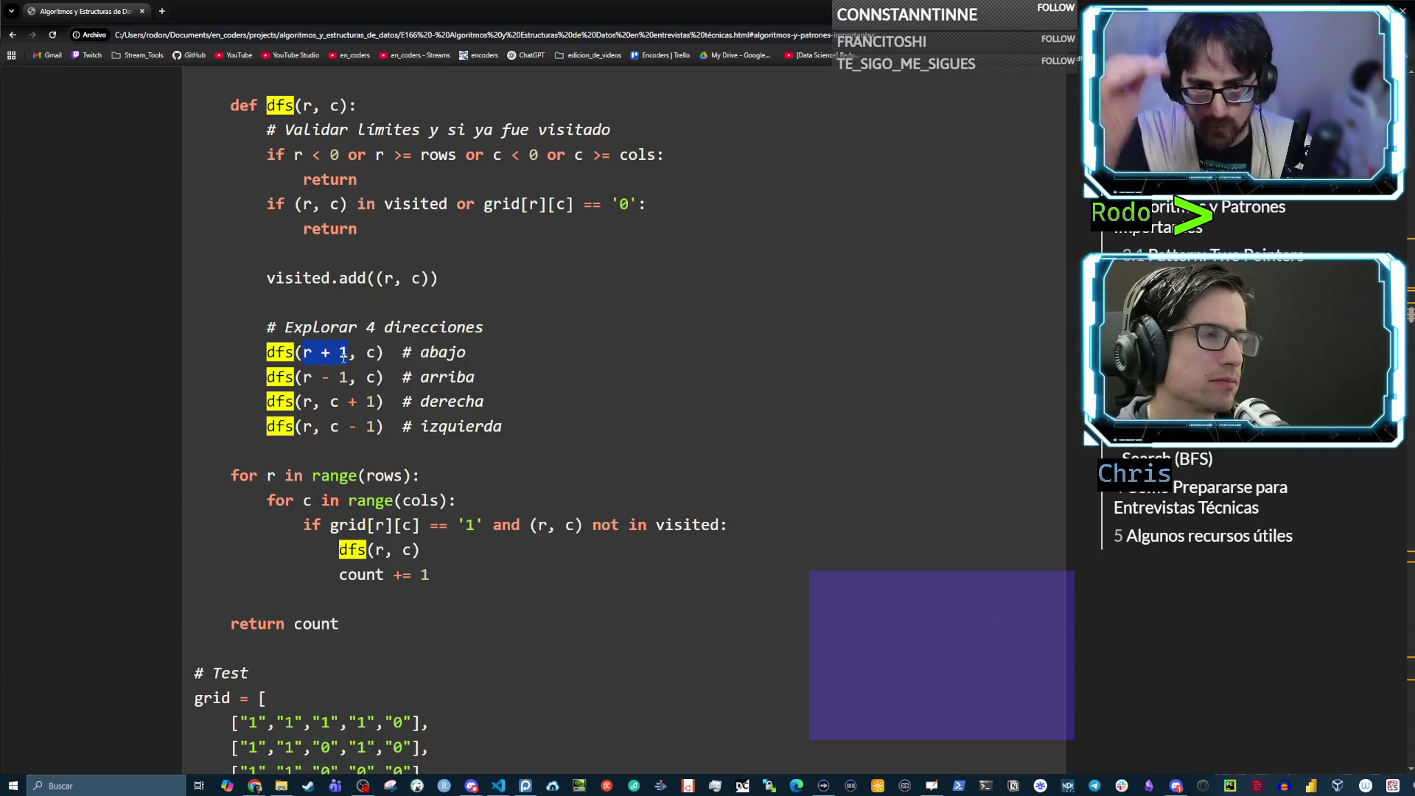
left_click_drag(321, 402, 381, 405)
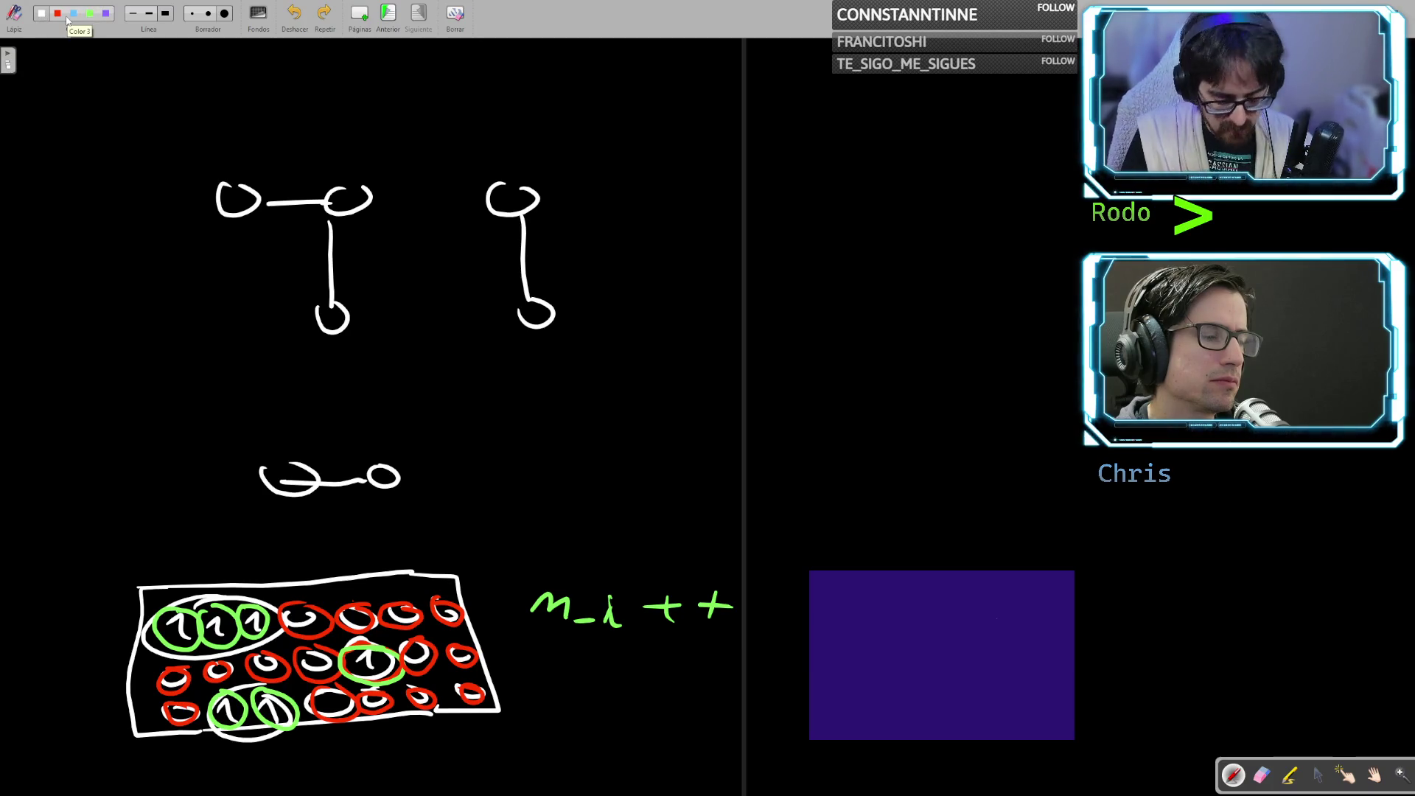
Draw a small circle for the current cell with neighbour shapes around it, then return to the code
mouse_move(636, 451)
left_mouse_down()
mouse_move(669, 459)
mouse_move(639, 447)
mouse_move(638, 430)
mouse_move(719, 442)
mouse_move(709, 470)
left_mouse_up()
mouse_move(592, 449)
left_mouse_down()
mouse_move(588, 479)
mouse_move(638, 518)
left_mouse_up()
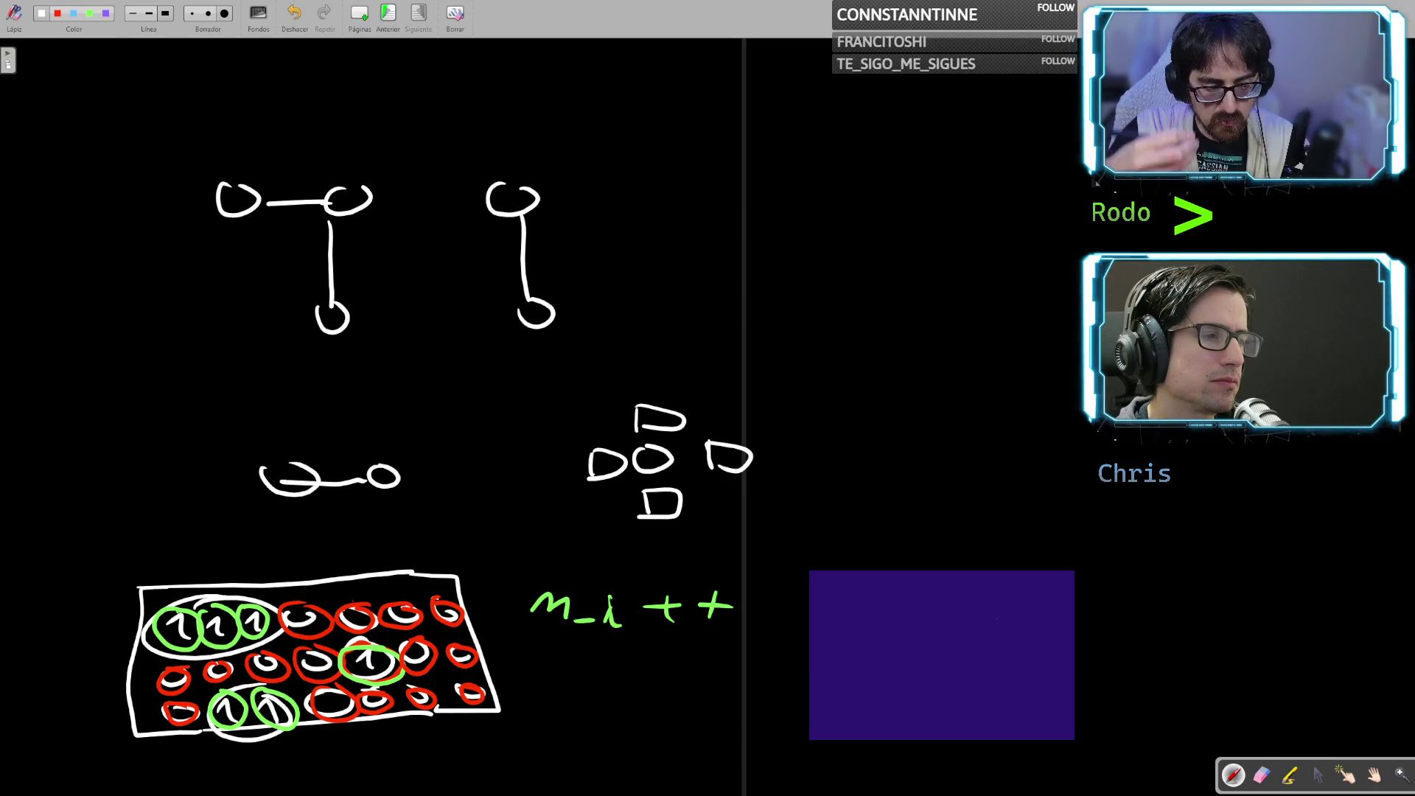
key("alt+Tab")
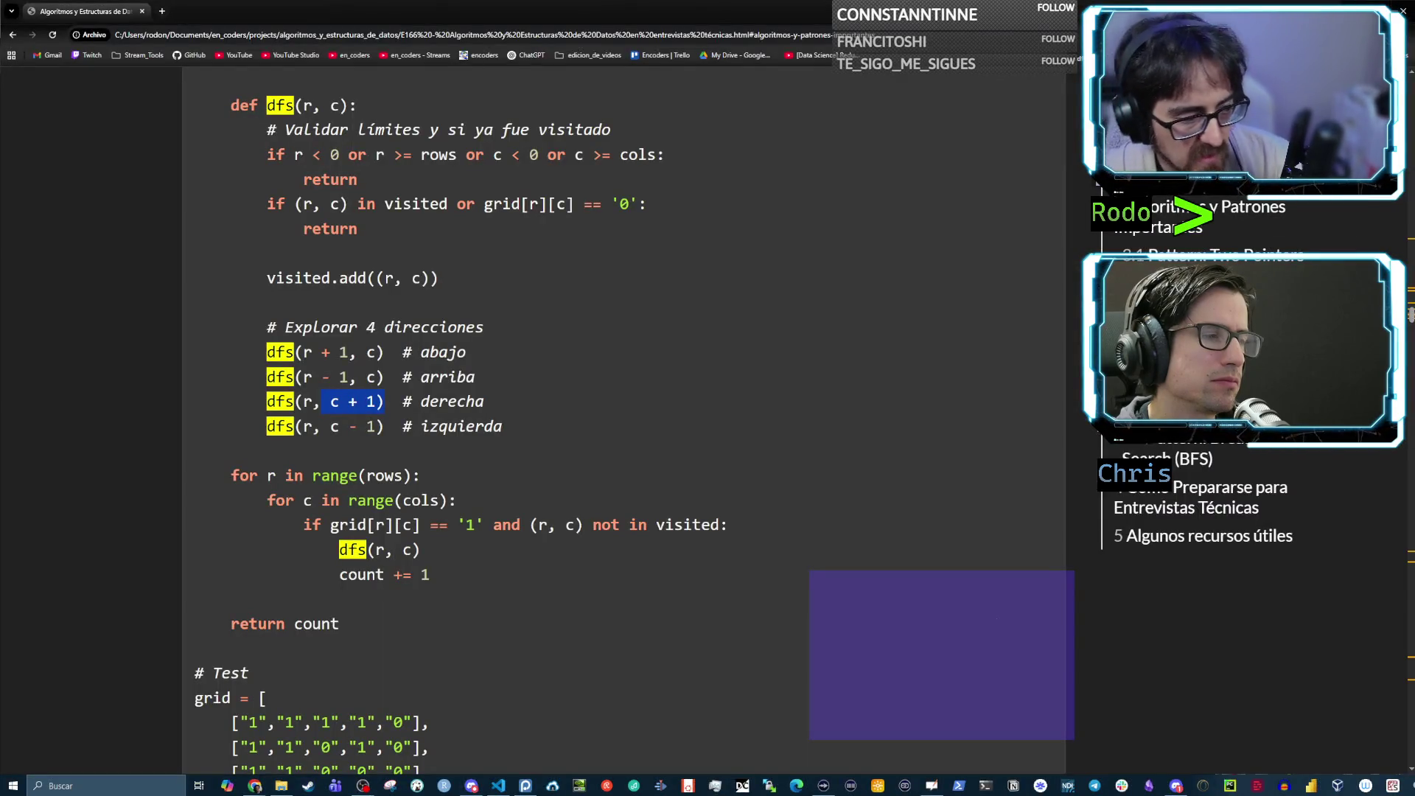
Highlight the explore block, then visited.add with the four dfs direction calls
scroll(519, 429, "down", 2)
scroll(477, 415, "up", 1)
scroll(477, 415, "up", 2)
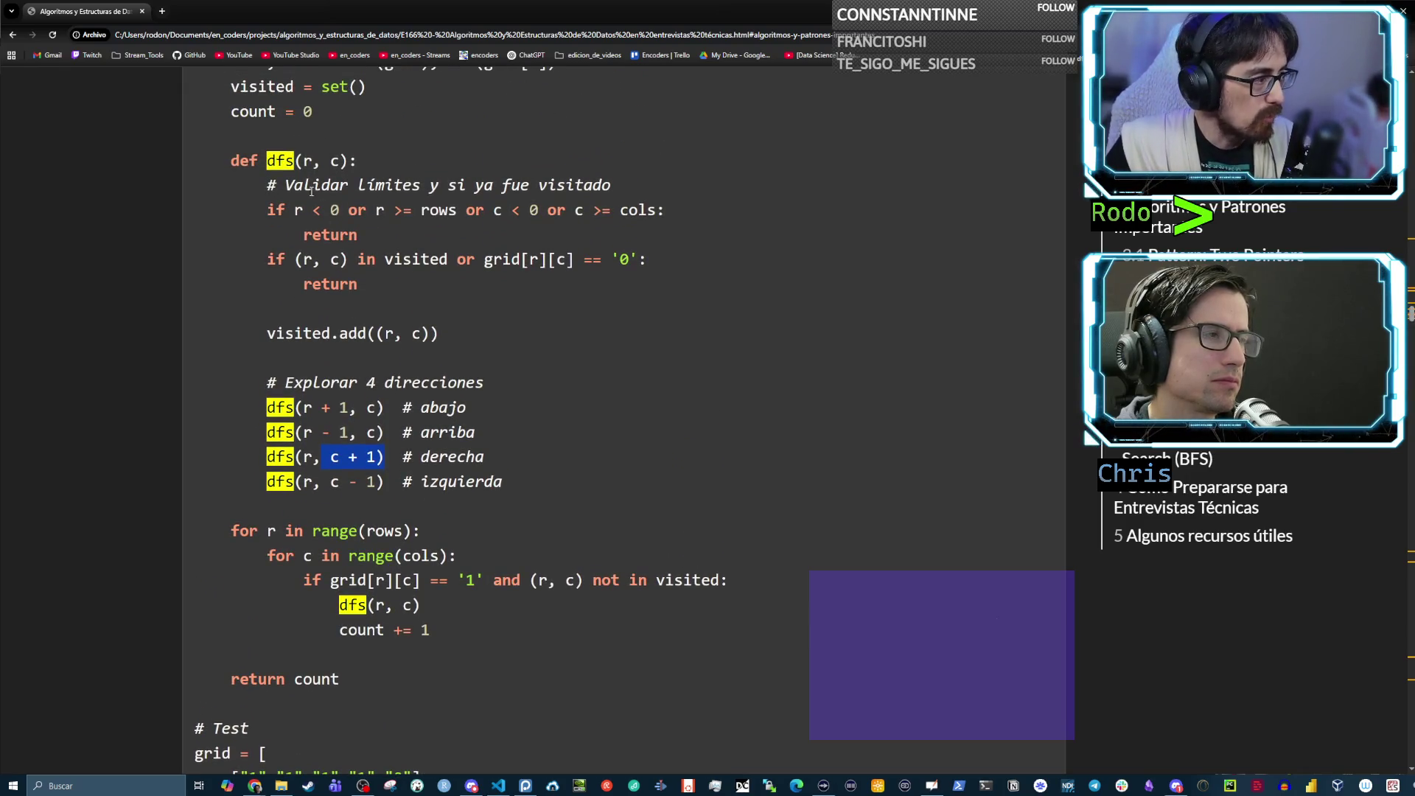
mouse_move(513, 472)
left_mouse_down()
mouse_move(254, 393)
mouse_move(170, 327)
left_mouse_up()
left_click(526, 455)
left_click_drag(516, 483, 230, 308)
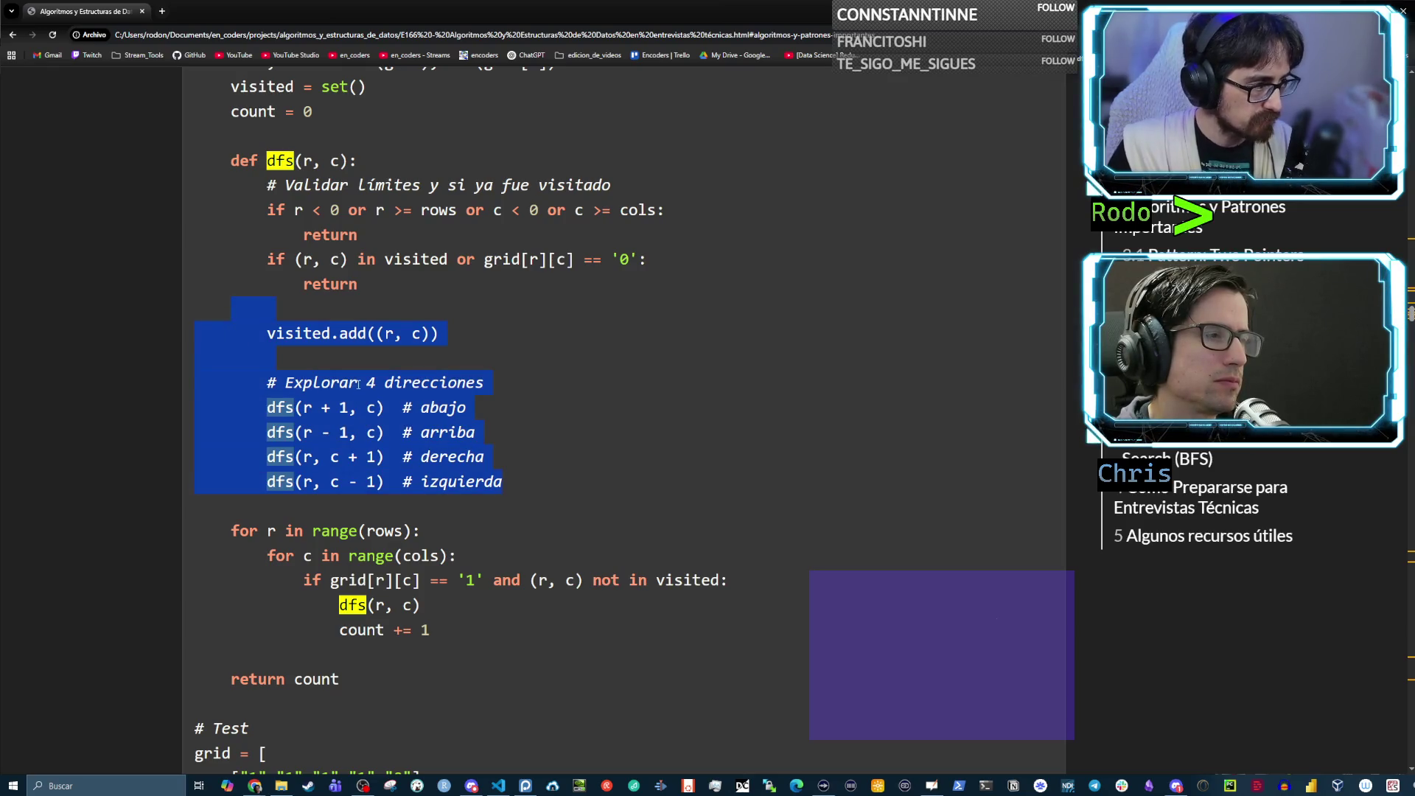
left_click(250, 529)
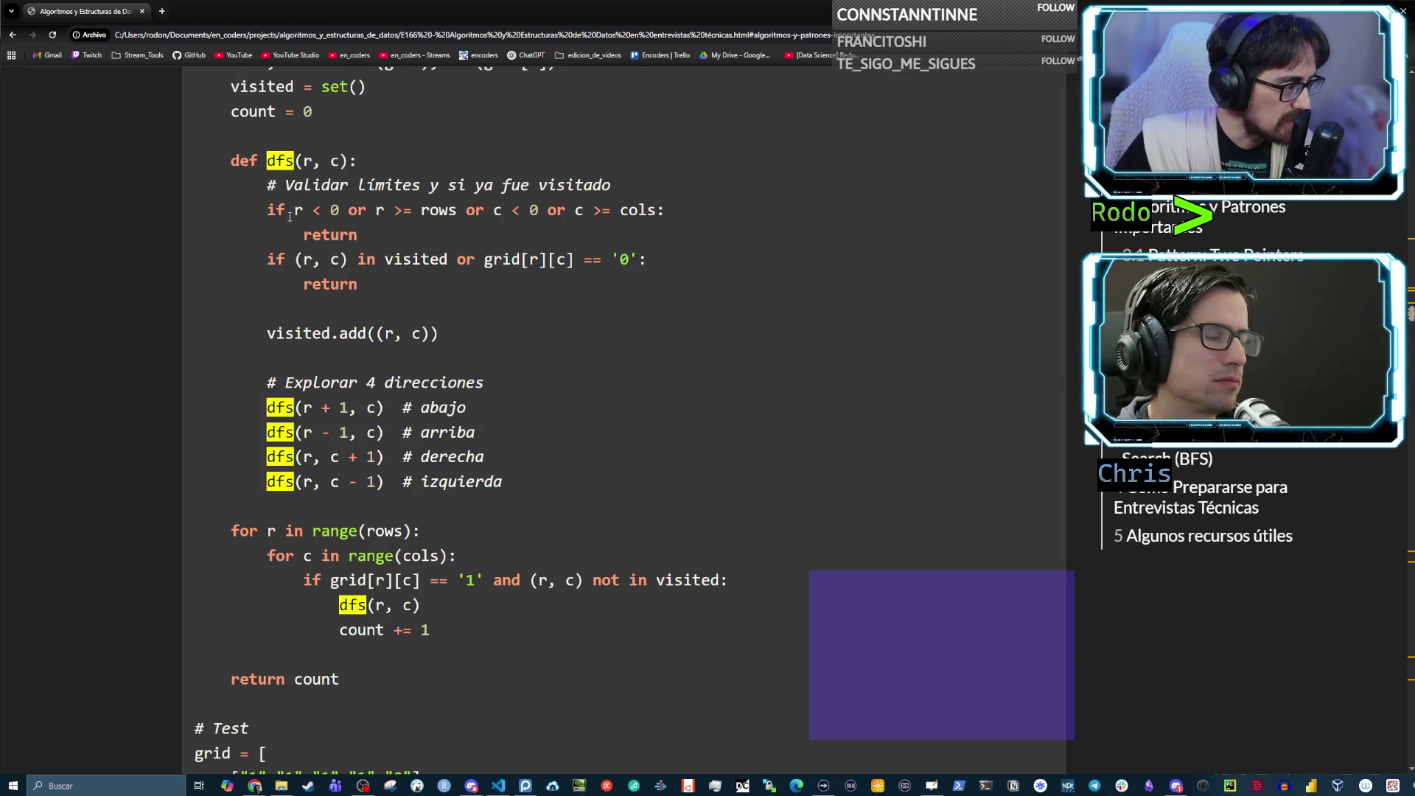
Highlight the outer for r in range(rows) loop
left_click_drag(232, 529, 292, 557)
left_click(292, 556)
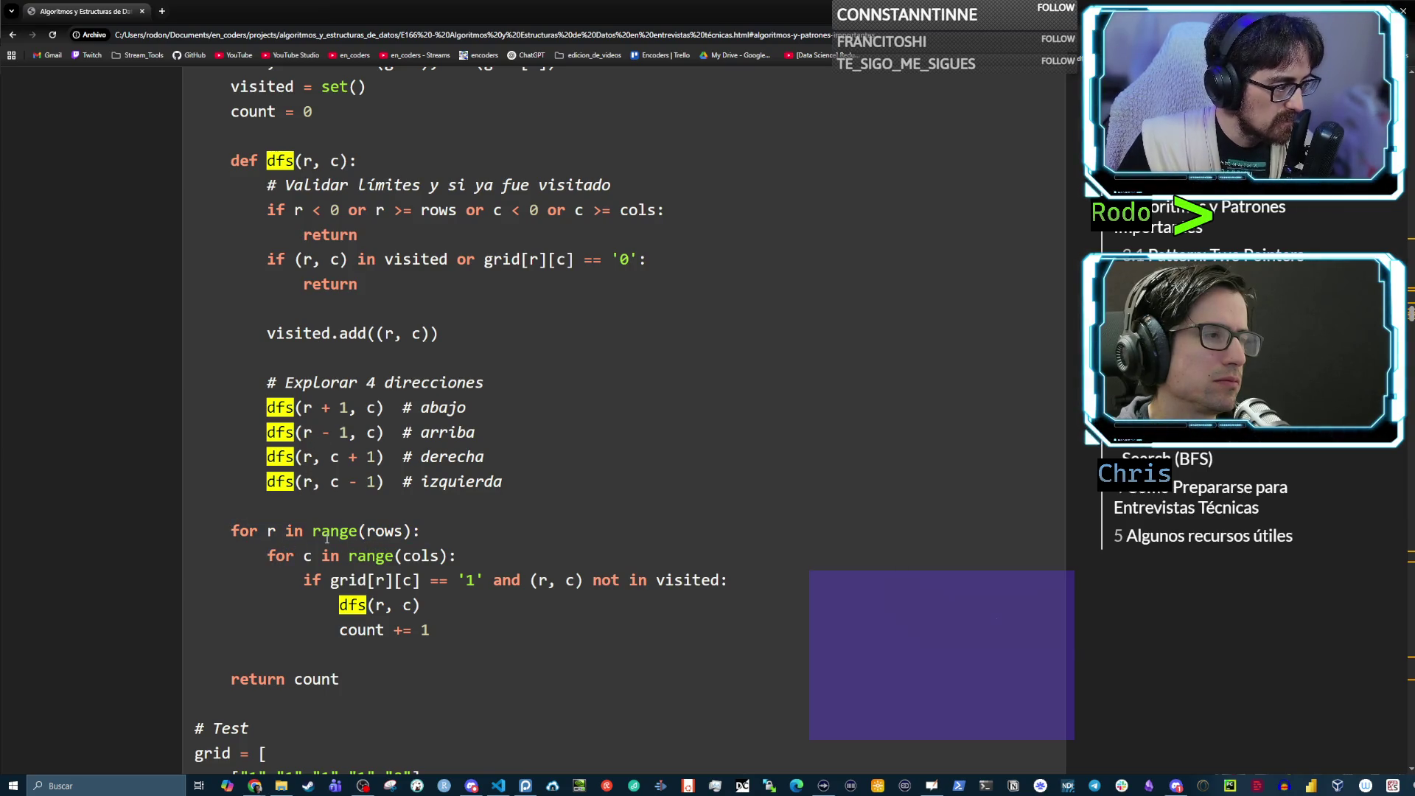
mouse_move(233, 531)
left_mouse_down()
mouse_move(322, 532)
mouse_move(278, 531)
left_mouse_up()
left_click(362, 536)
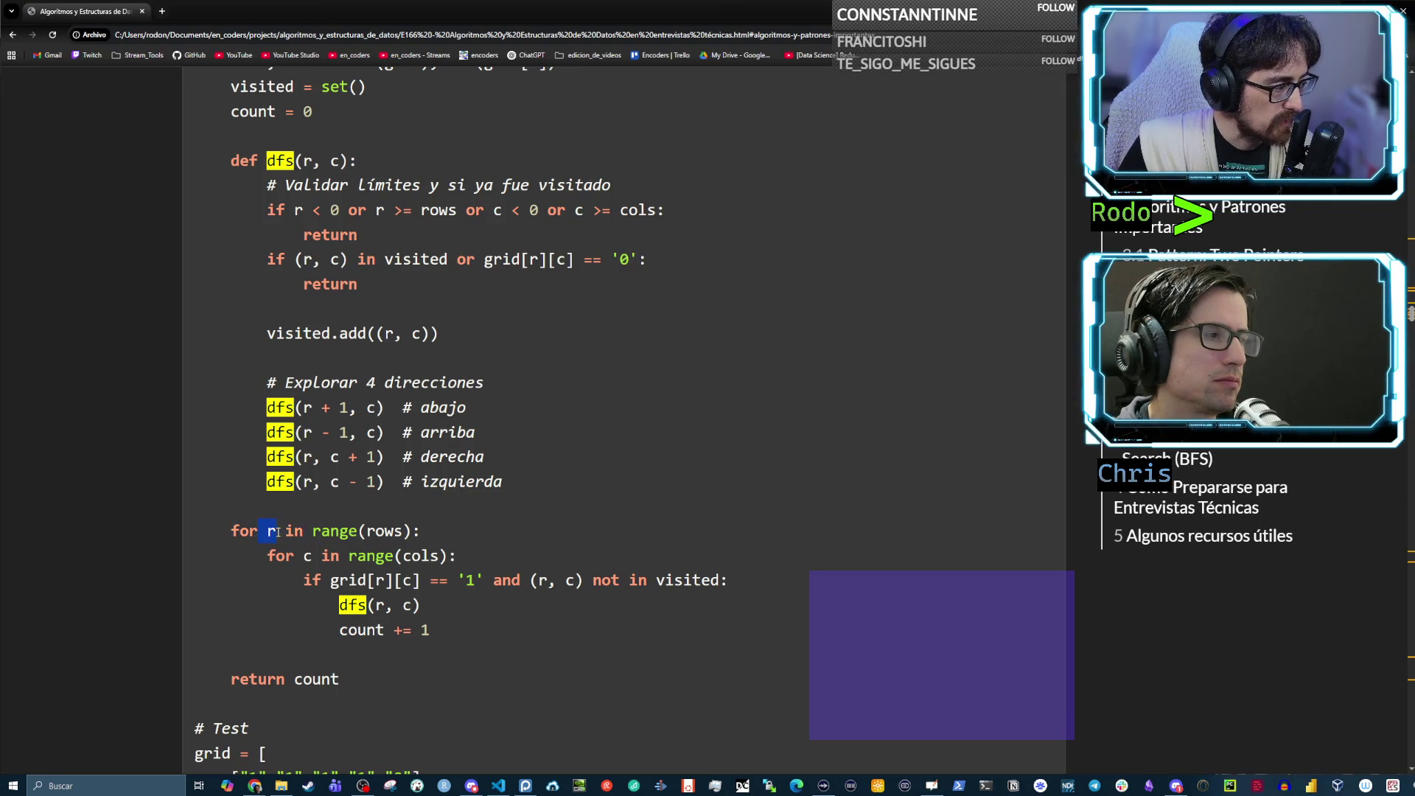
left_click(462, 560)
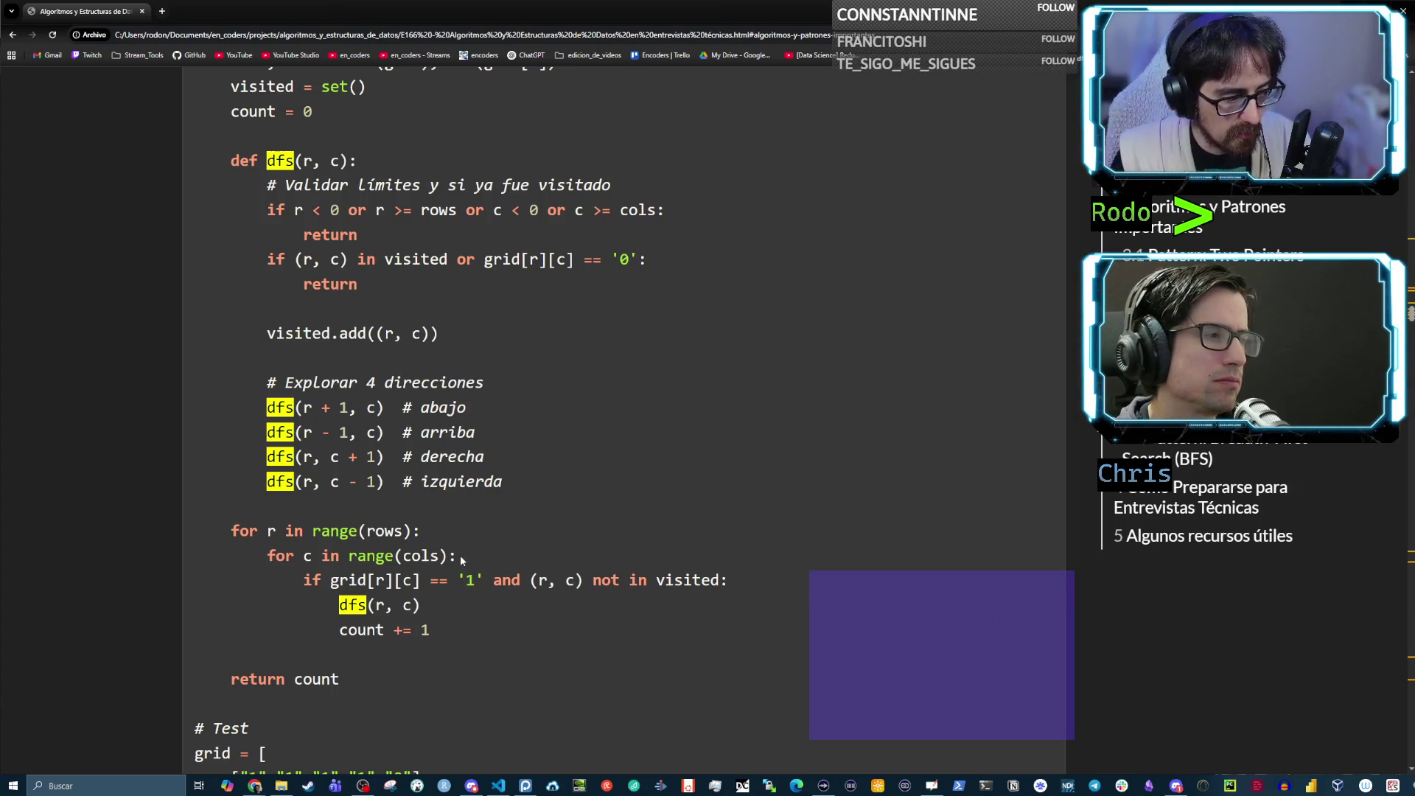
left_click_drag(484, 580, 325, 583)
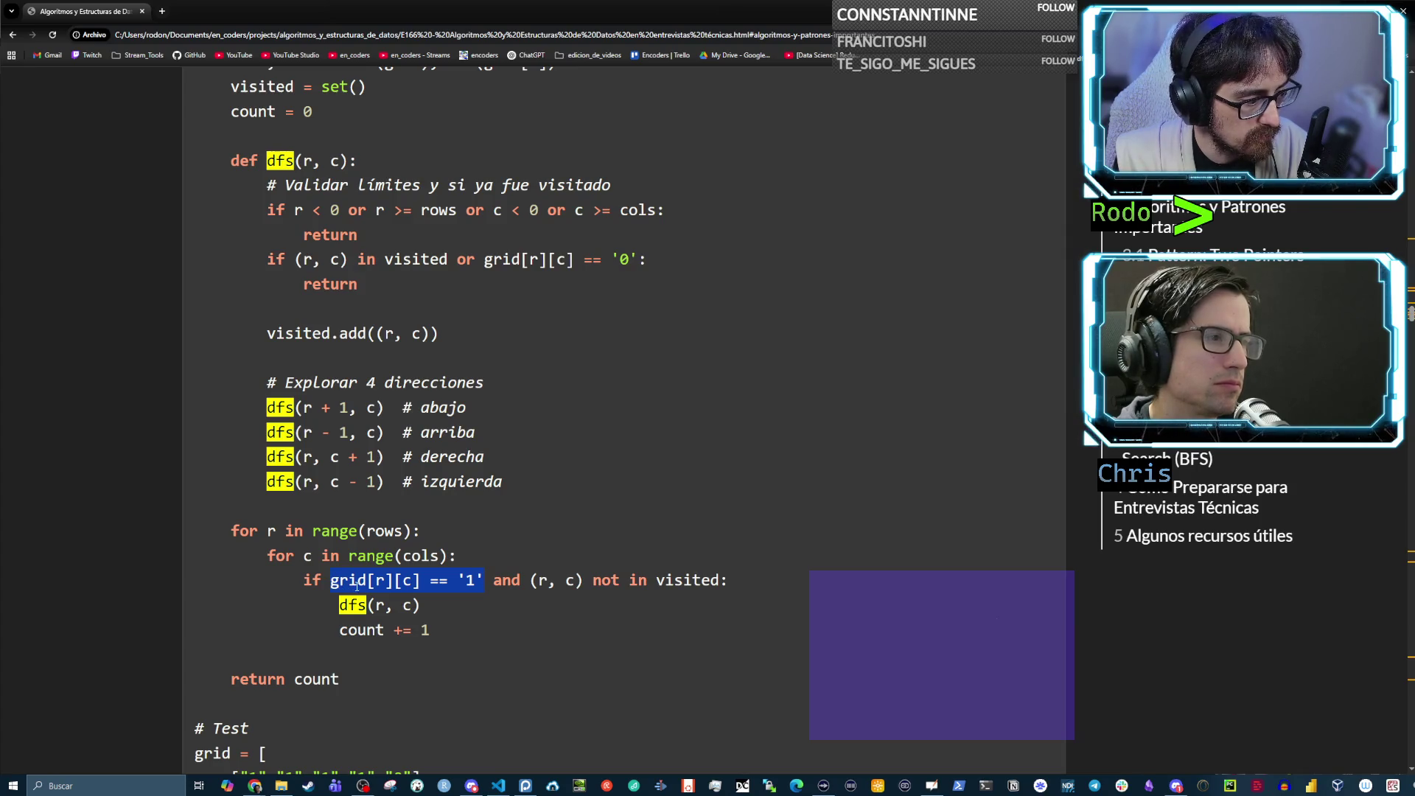
left_click_drag(529, 581, 722, 582)
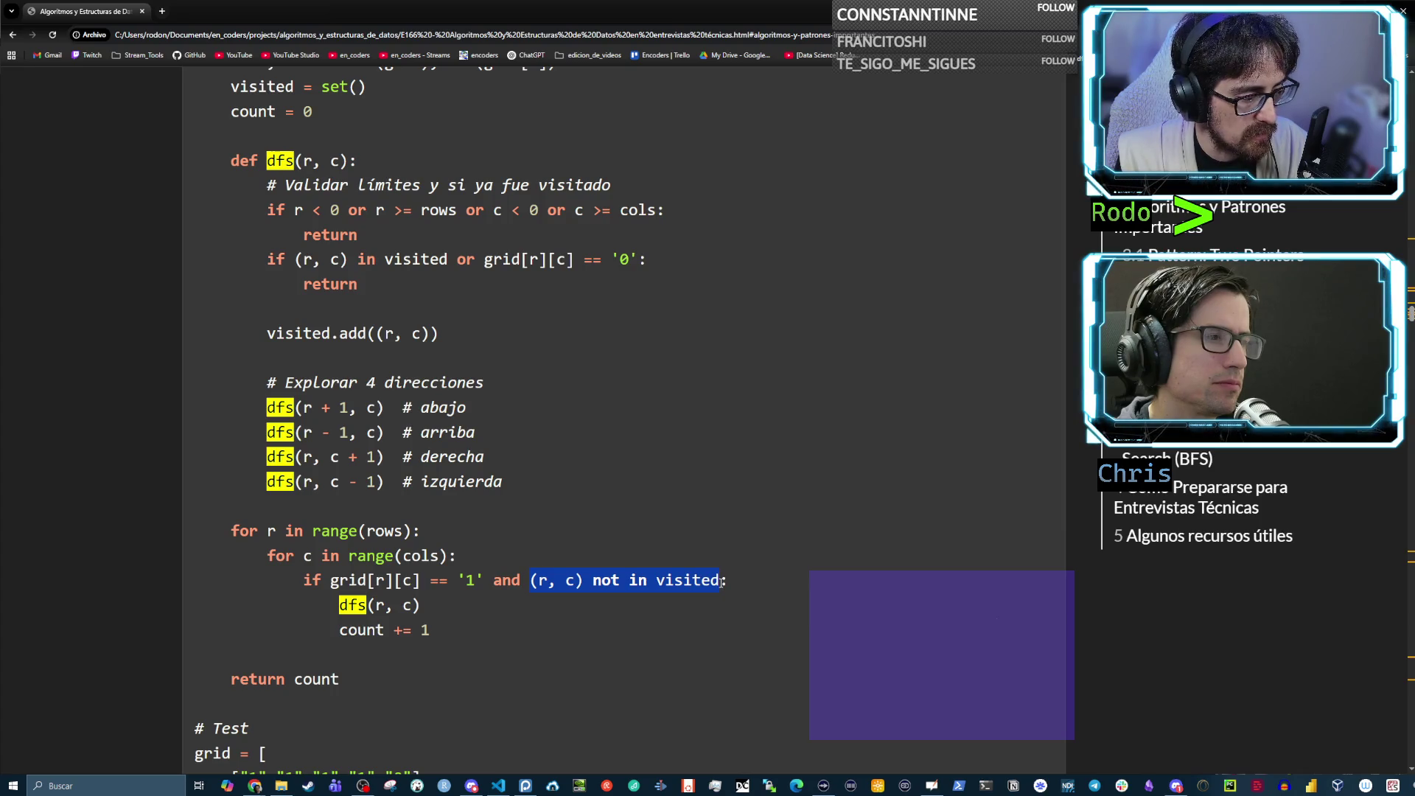
left_click_drag(432, 606, 339, 608)
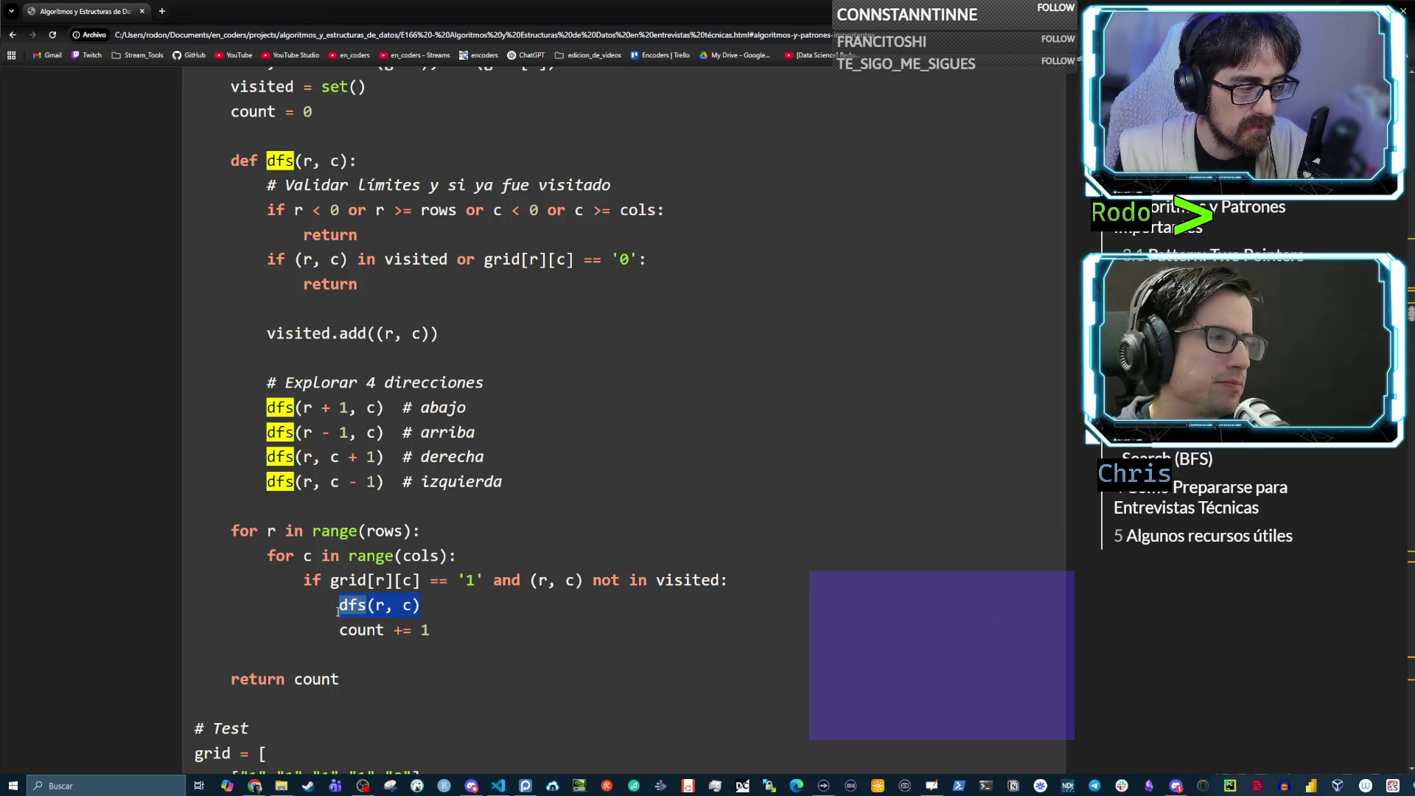
left_click(501, 591)
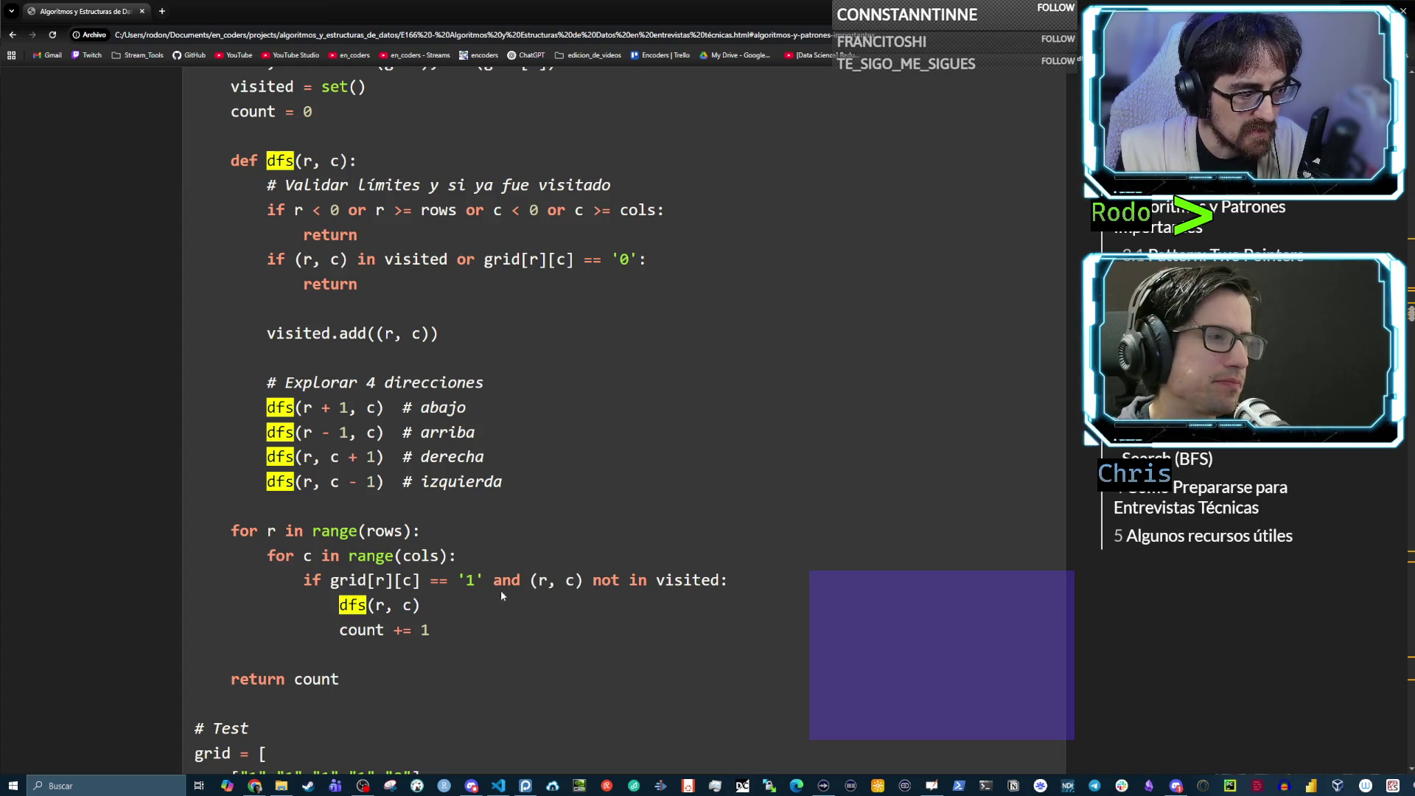
left_click_drag(422, 605, 338, 606)
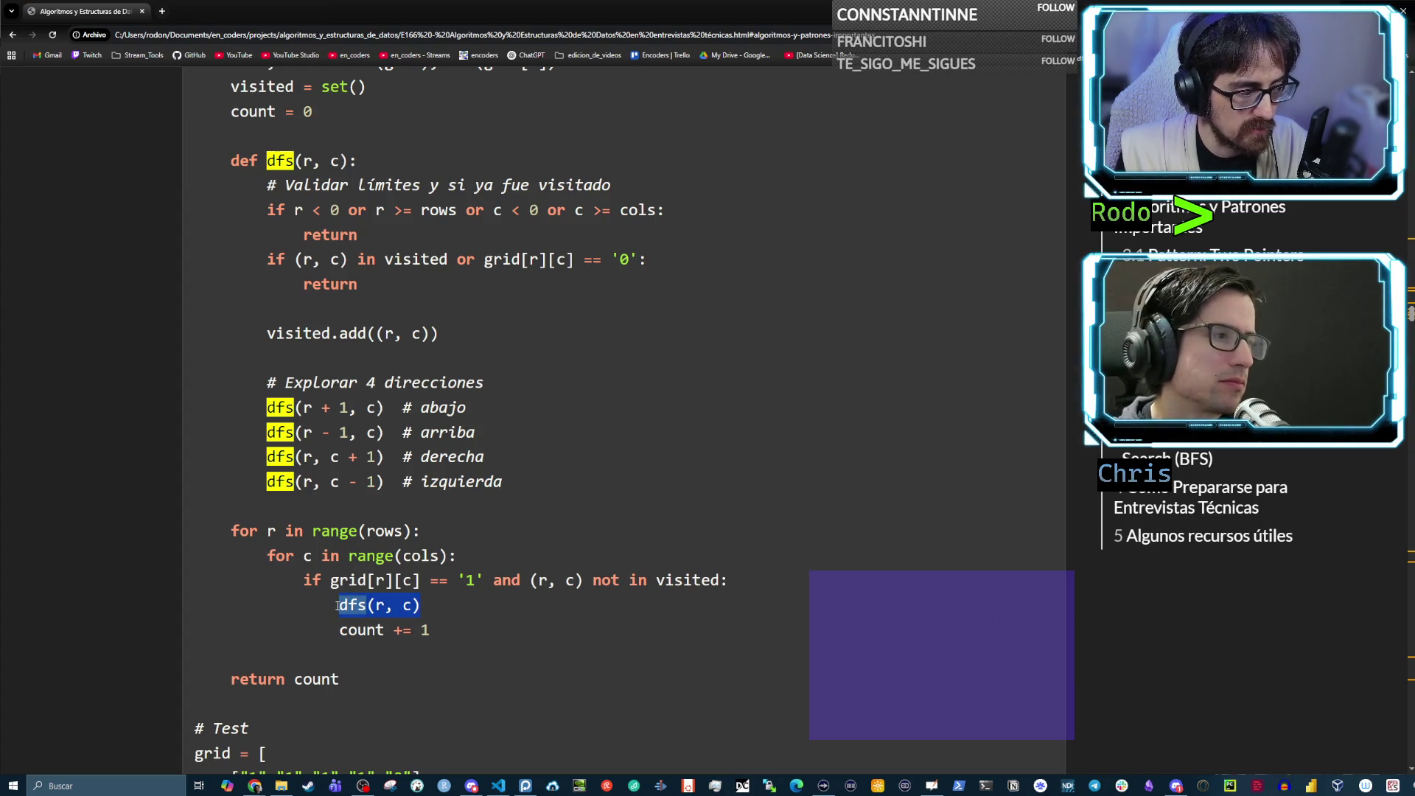
left_click(653, 580)
mouse_move(480, 516)
left_mouse_down()
mouse_move(251, 435)
mouse_move(124, 369)
left_mouse_up()
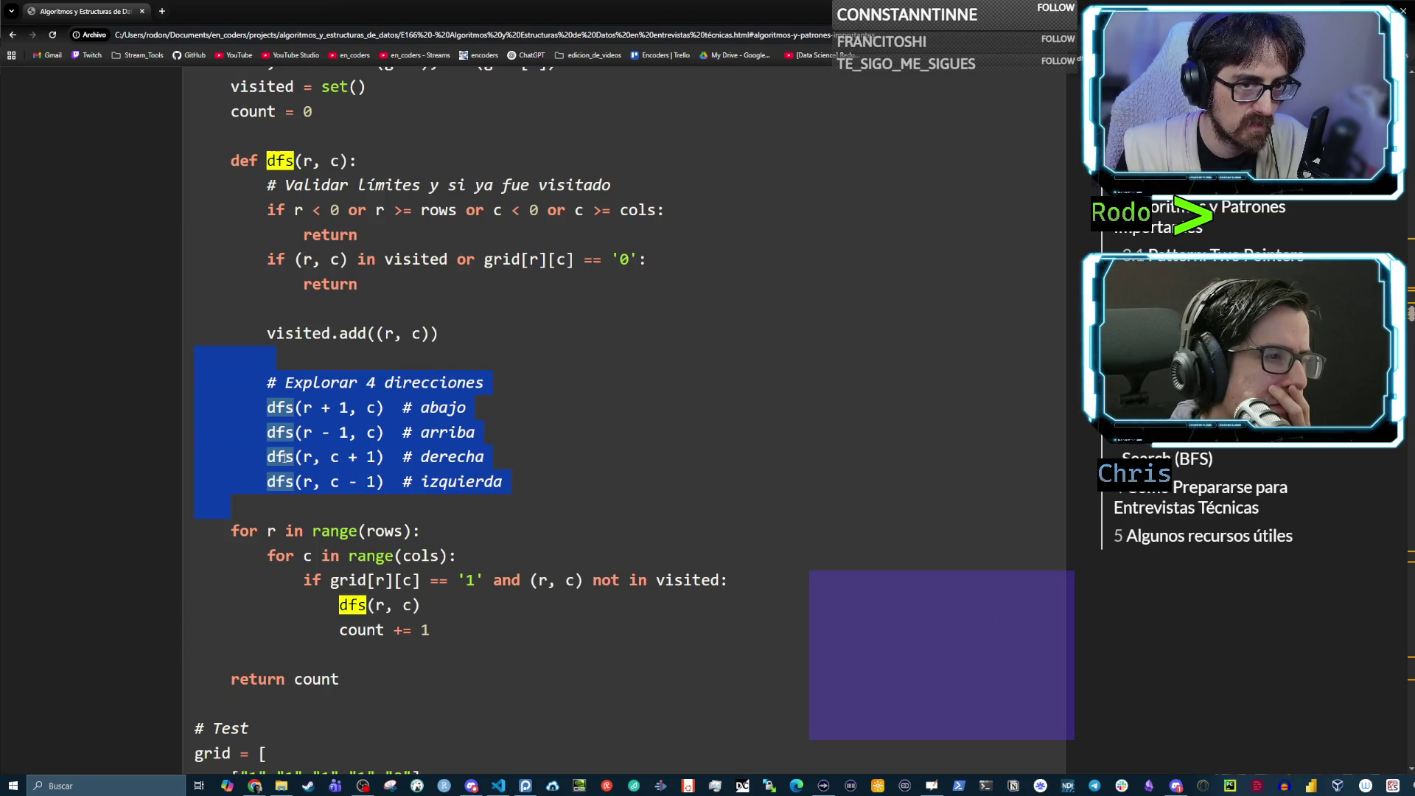
left_click(366, 513)
mouse_move(505, 482)
left_mouse_down()
mouse_move(383, 436)
mouse_move(159, 179)
mouse_move(193, 213)
left_mouse_up()
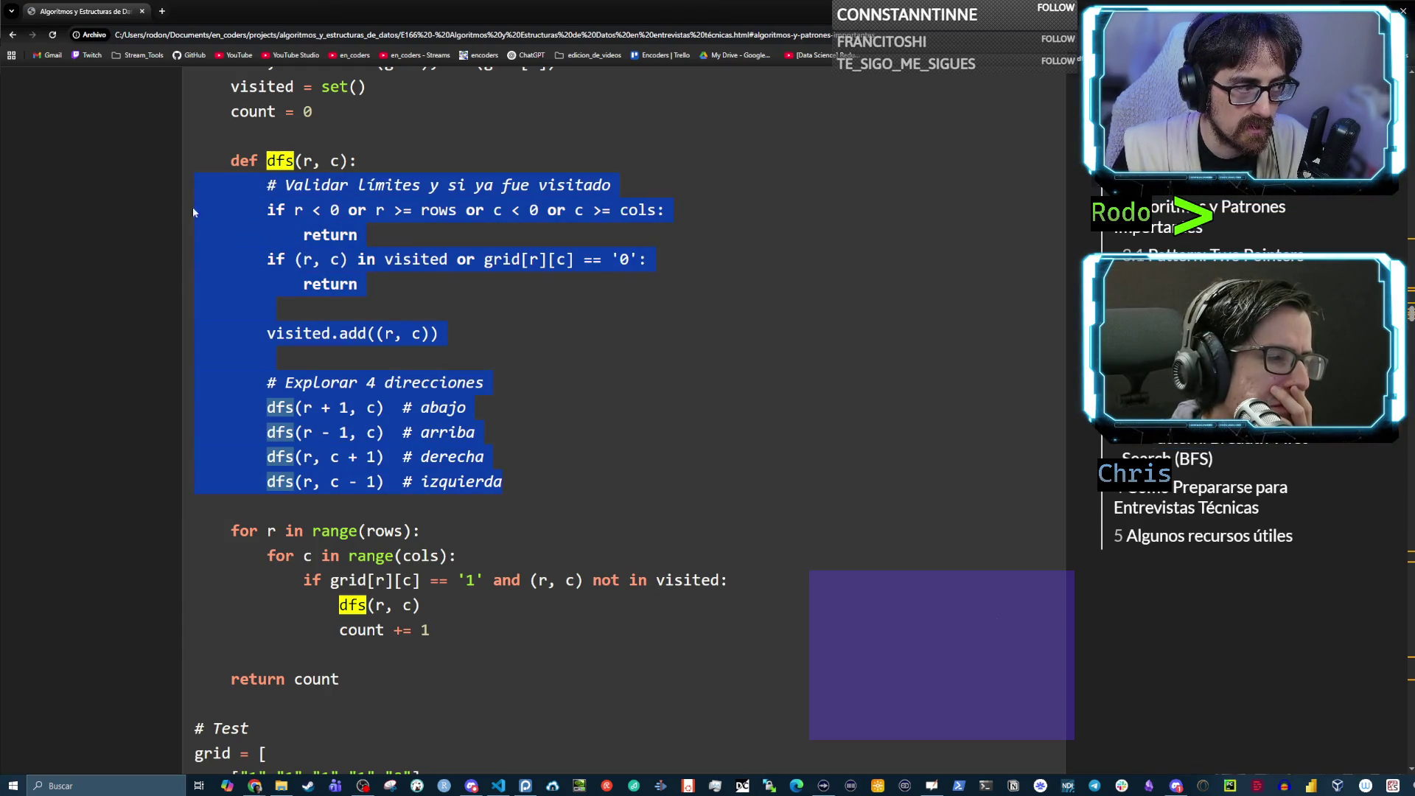
left_click(453, 590)
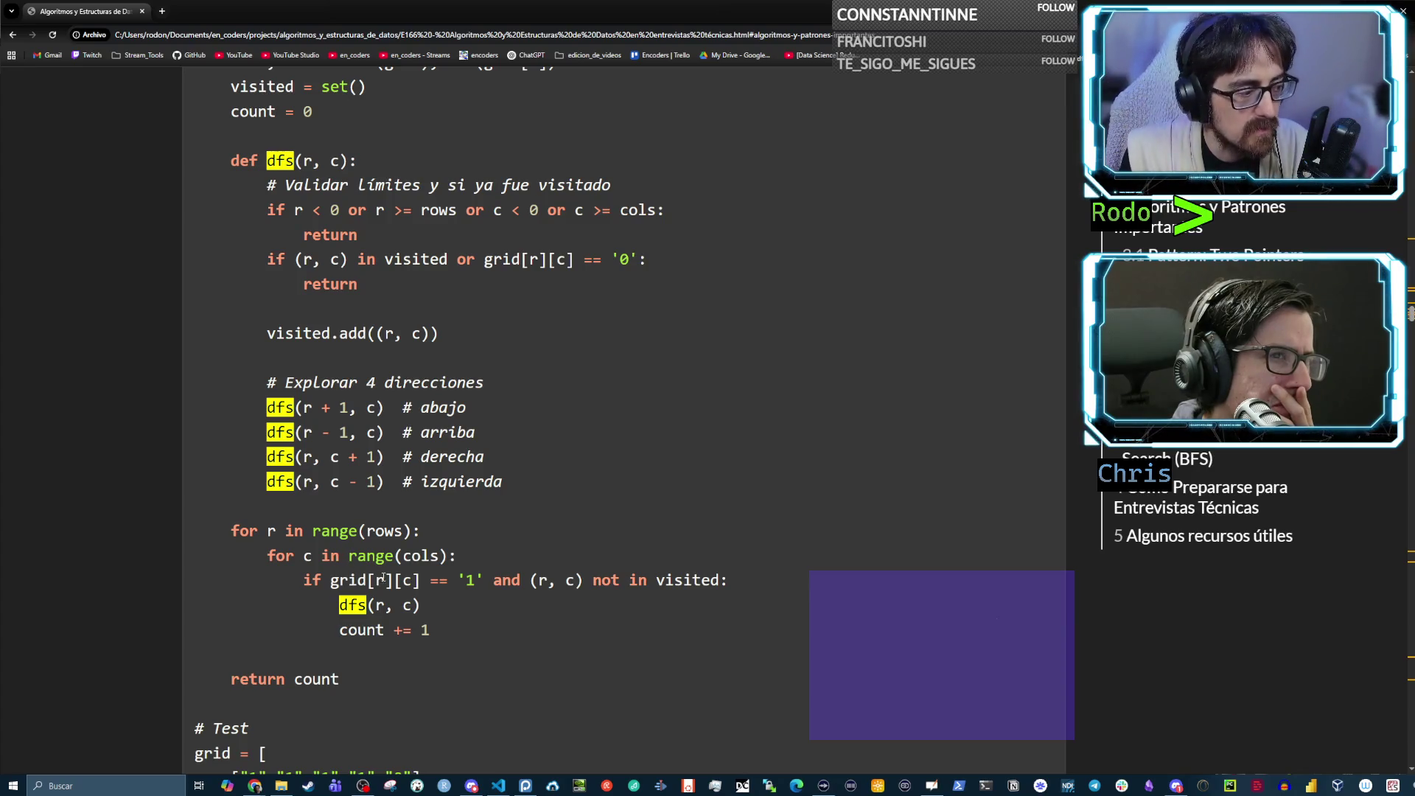
left_click_drag(458, 580, 485, 581)
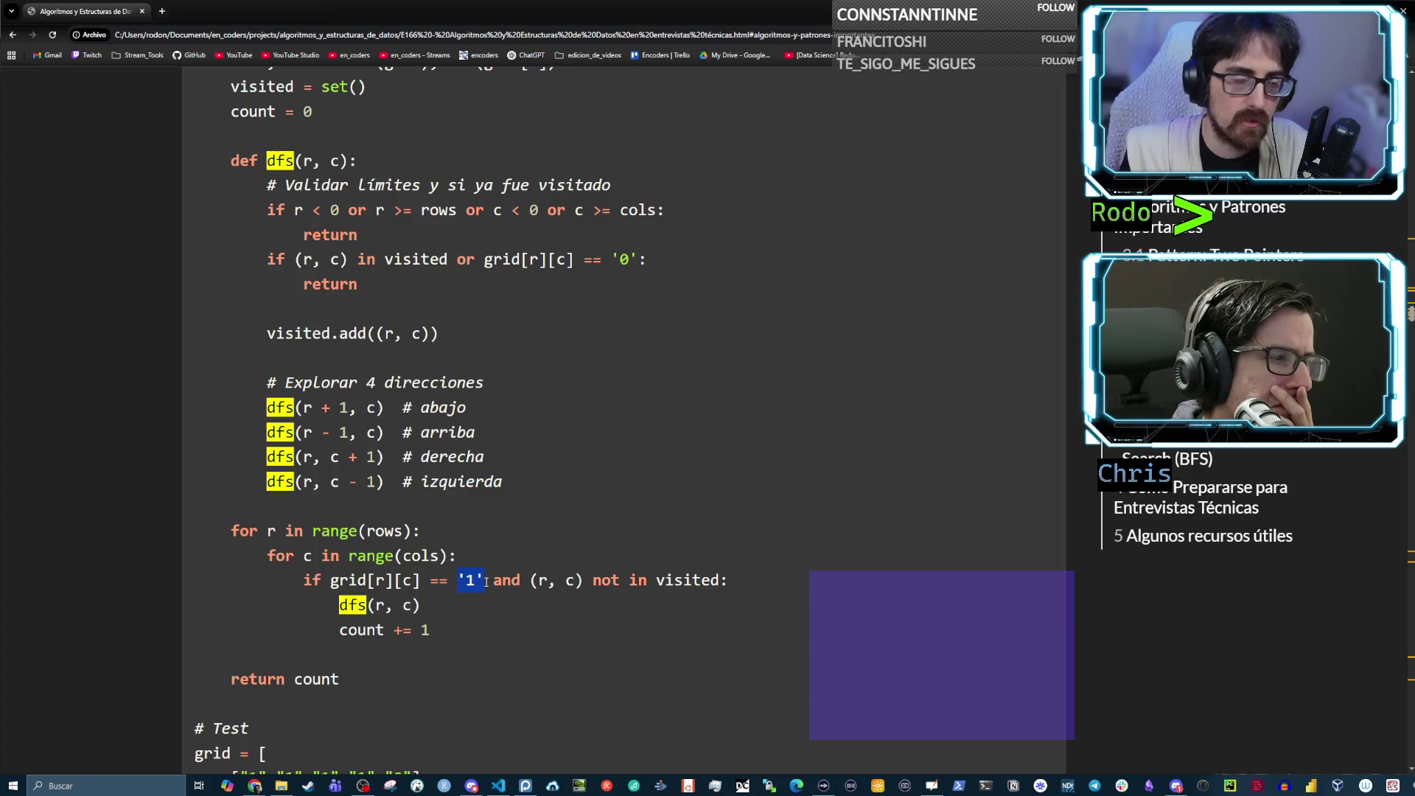
left_click(444, 604, "shift")
left_click_drag(442, 604, 93, 603)
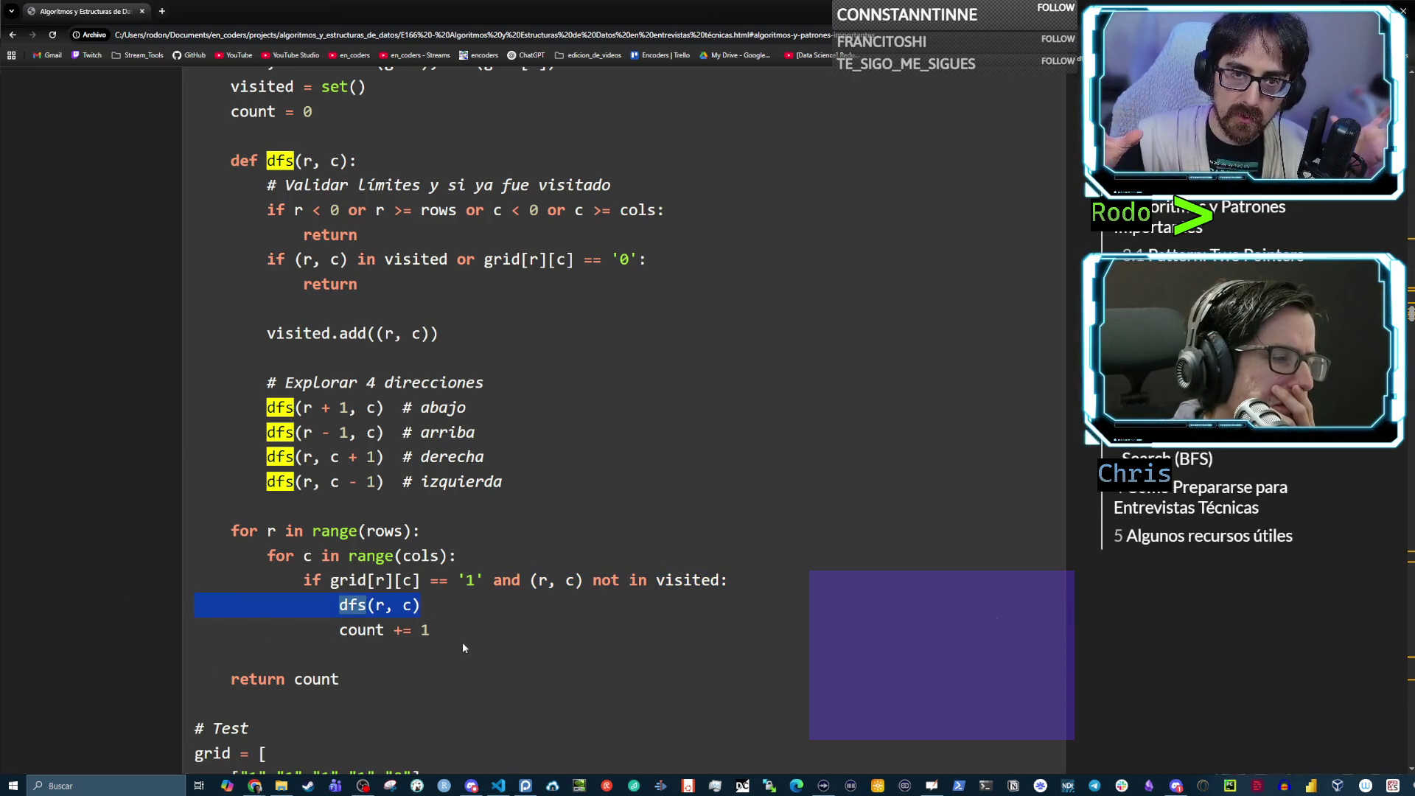
left_click_drag(440, 630, 194, 631)
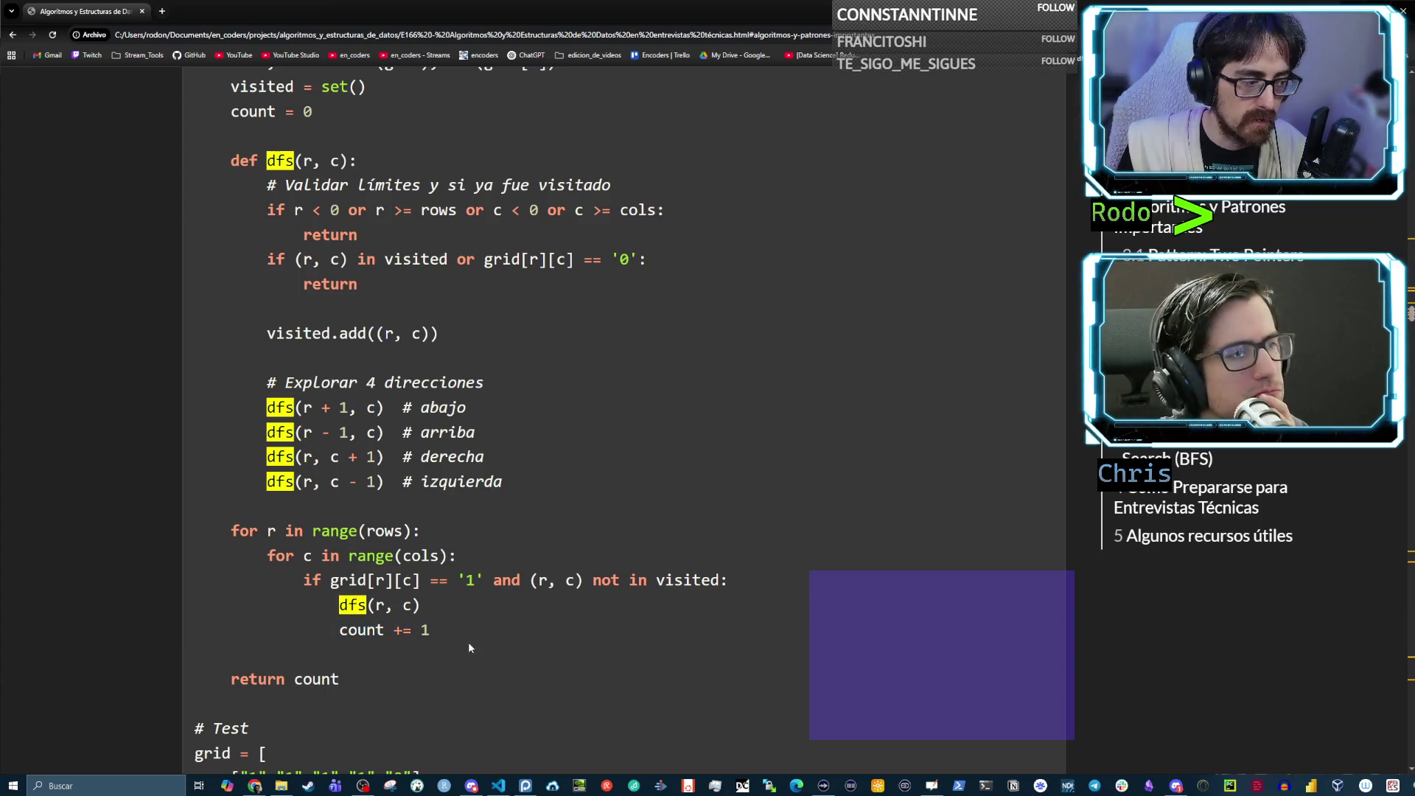
left_click_drag(432, 631, 266, 628)
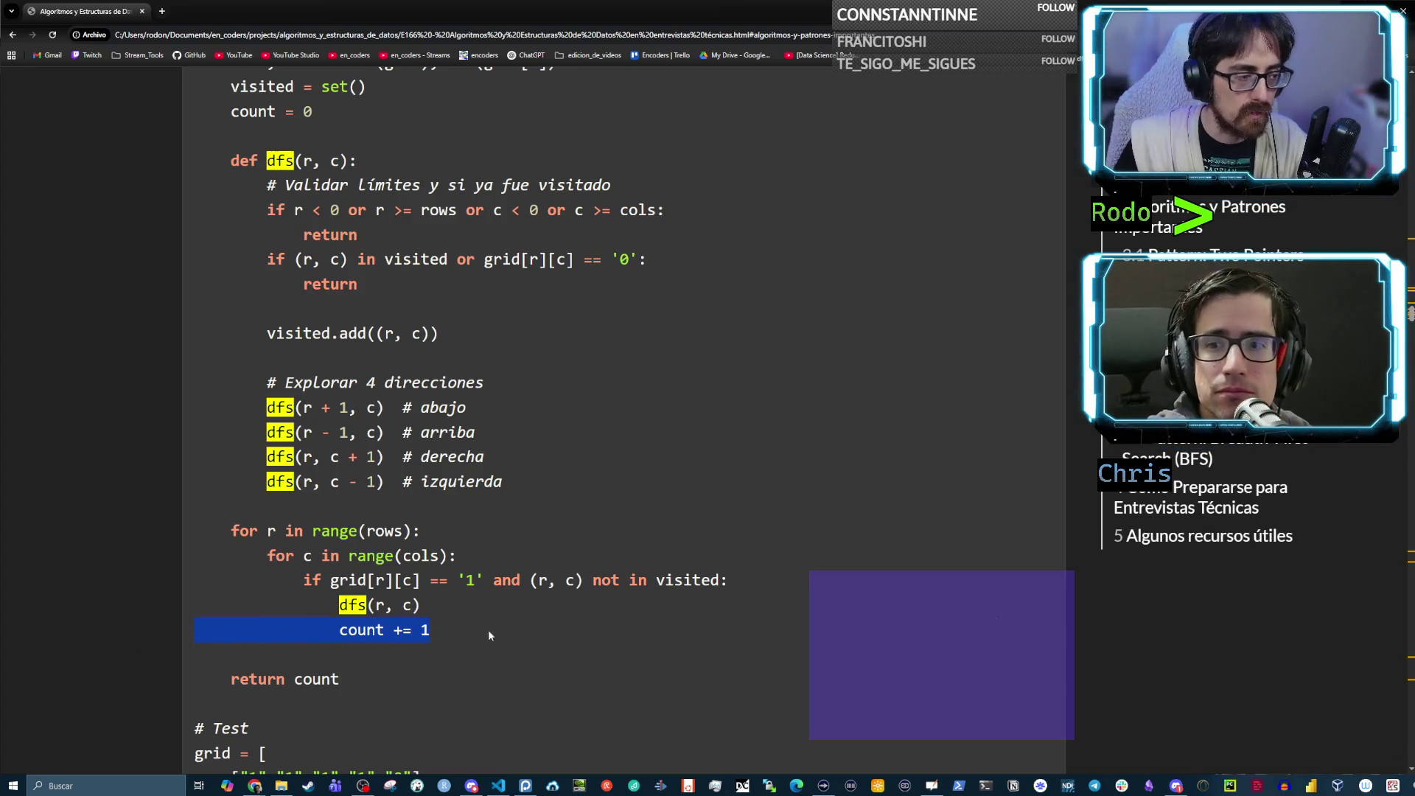
Highlight the grid[r][c] == '1' and (r, c) not in visited conditions
left_click(461, 591)
left_click_drag(482, 580, 333, 579)
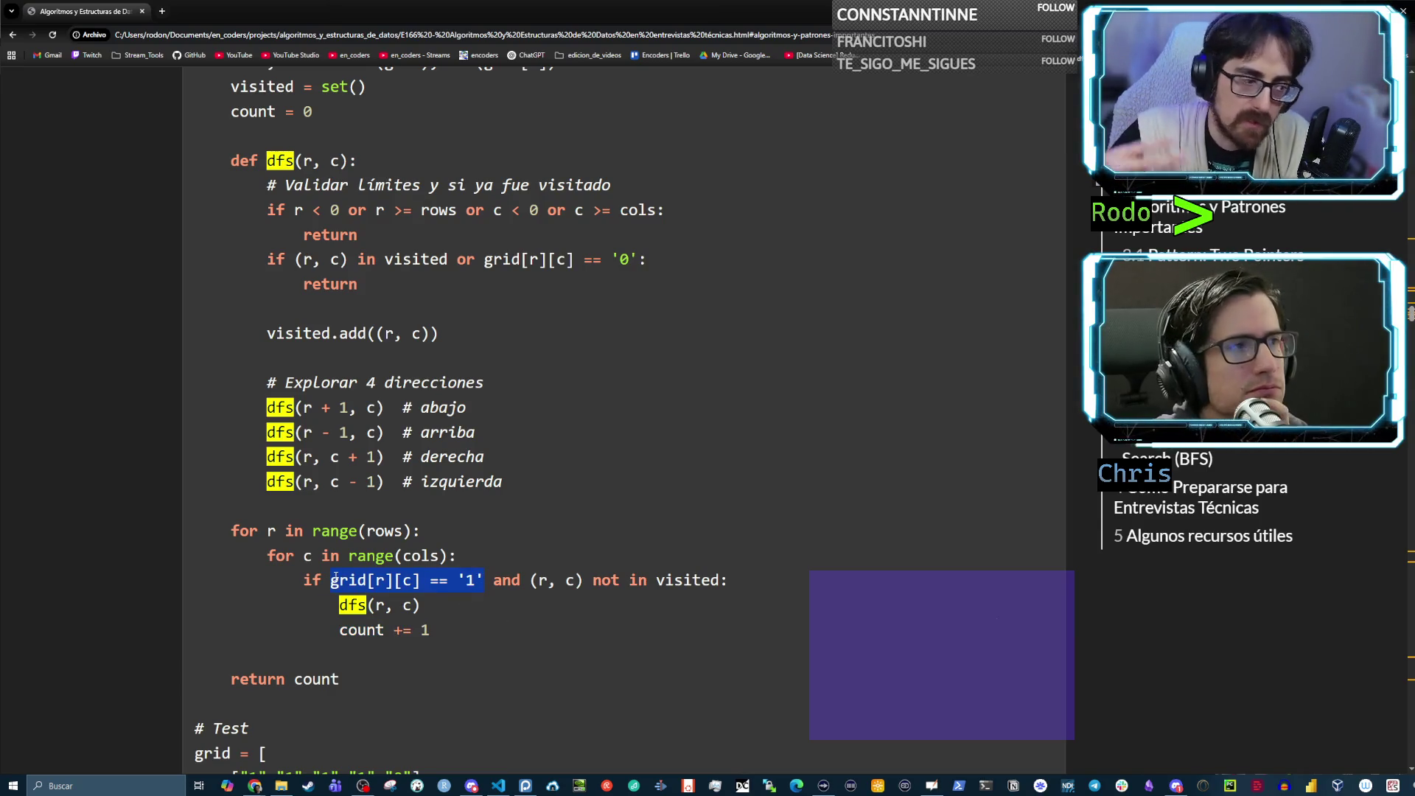
left_click_drag(532, 582, 722, 588)
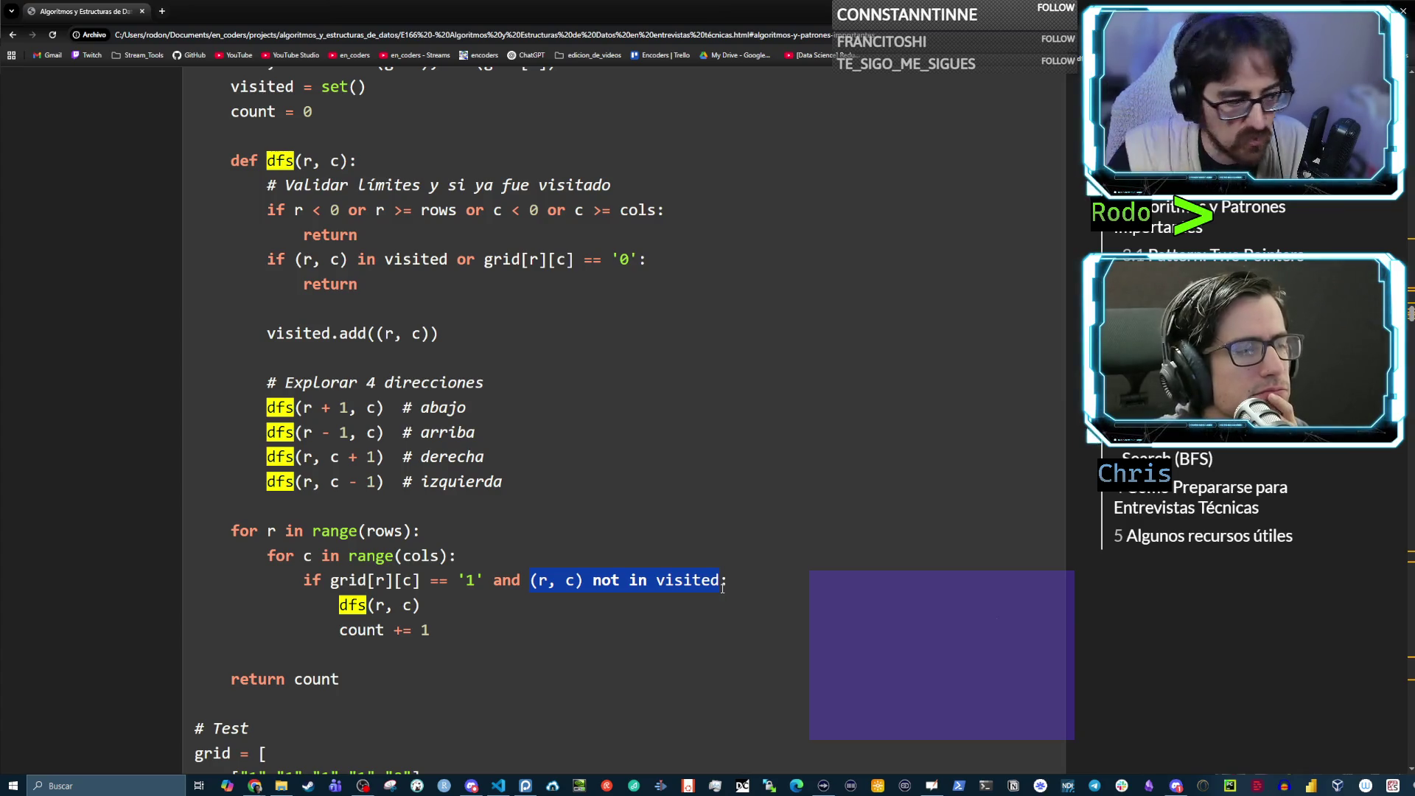
Scroll down to the test grid, glance at the whiteboard's island drawings, and come back
scroll(575, 552, "down", 2)
mouse_move(364, 514)
left_mouse_down()
mouse_move(266, 513)
mouse_move(294, 514)
left_mouse_up()
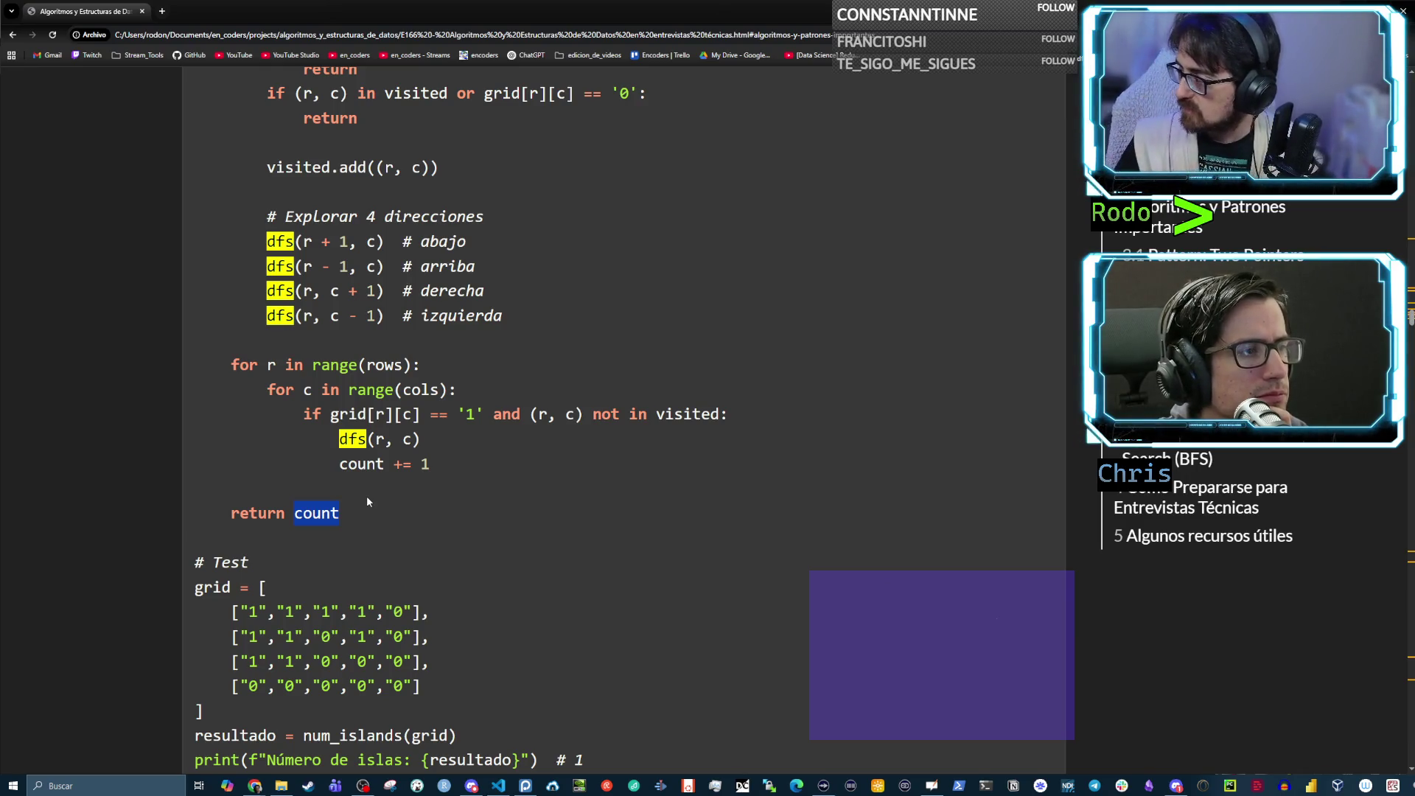
key("alt+Tab")
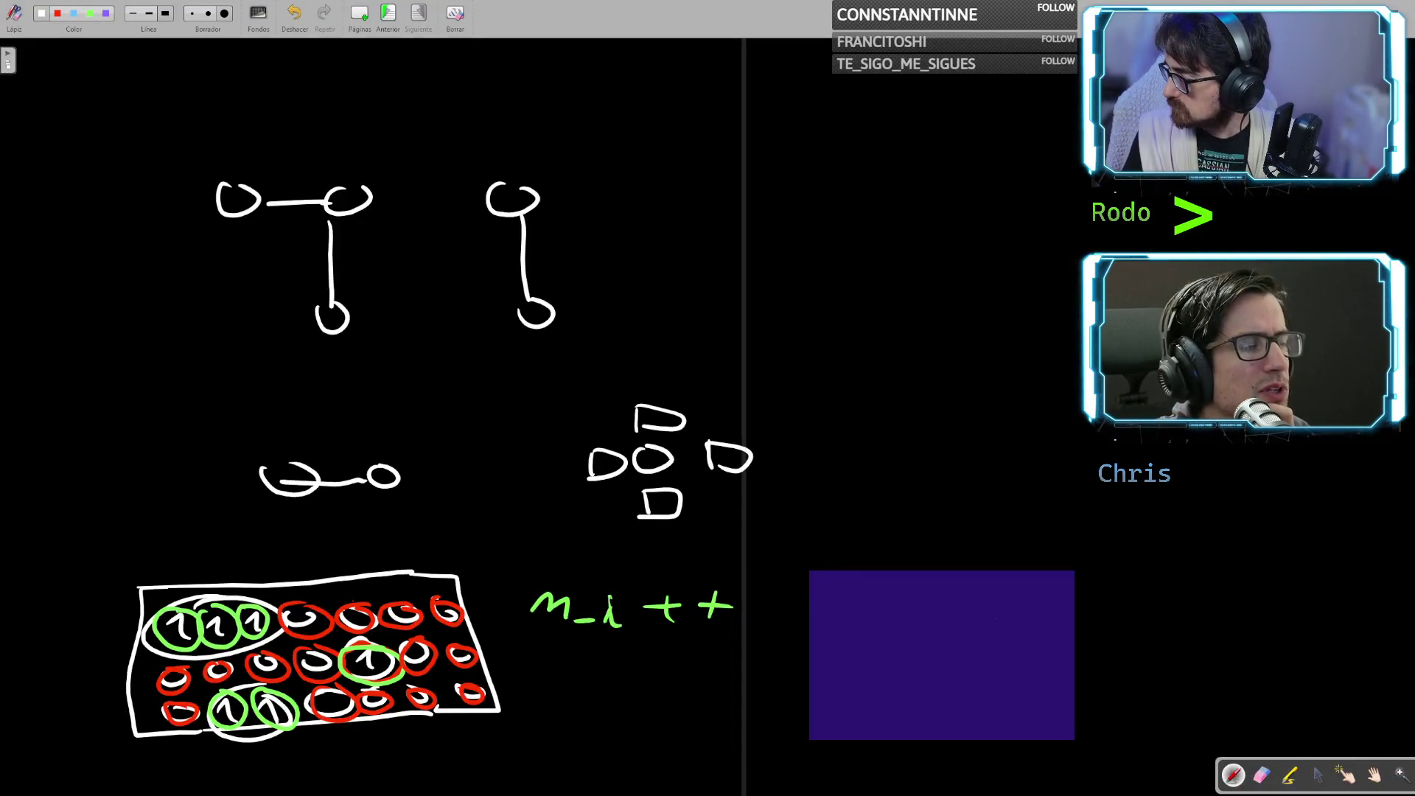
key("alt+Tab")
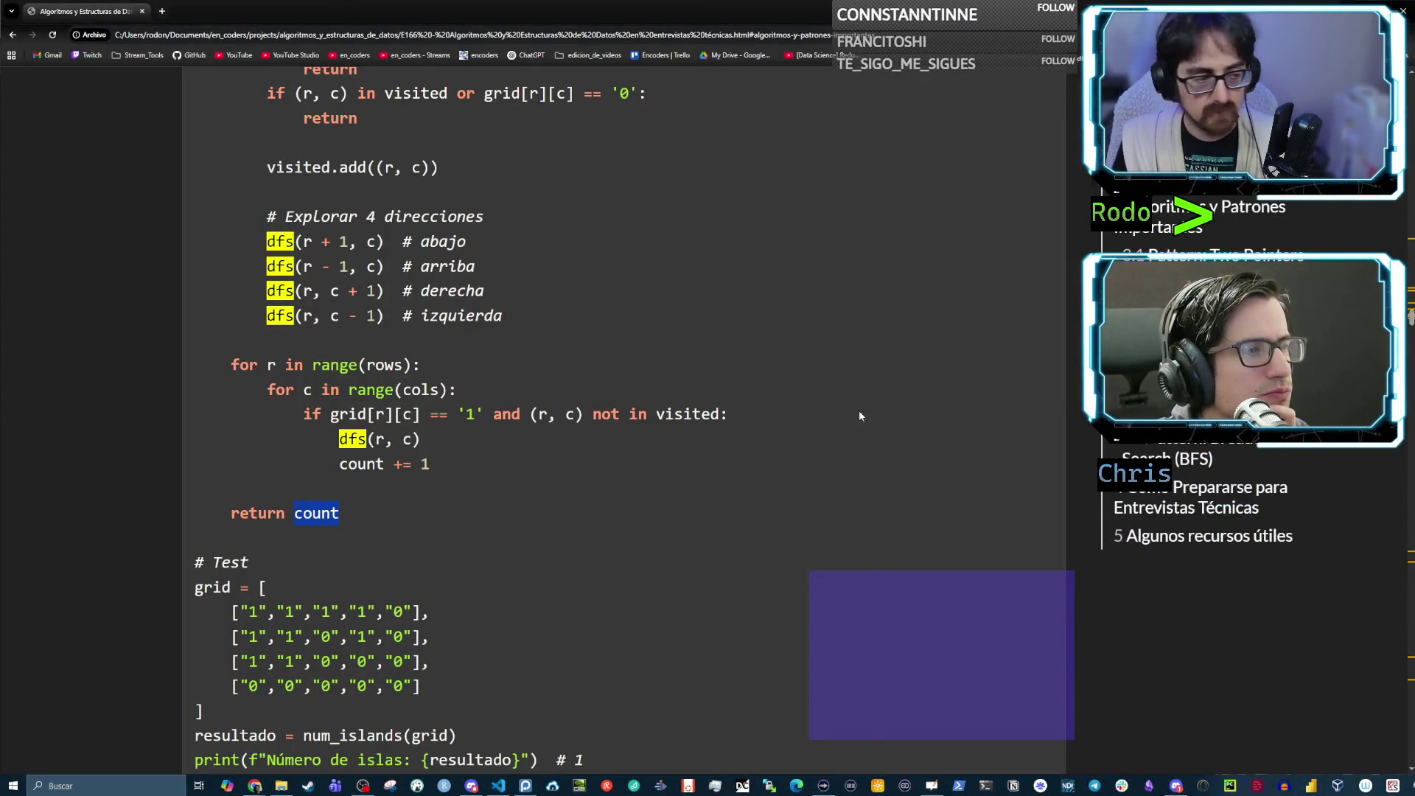
Highlight the four dfs direction calls in the helper
left_click(528, 480)
scroll(529, 479, "down", 3)
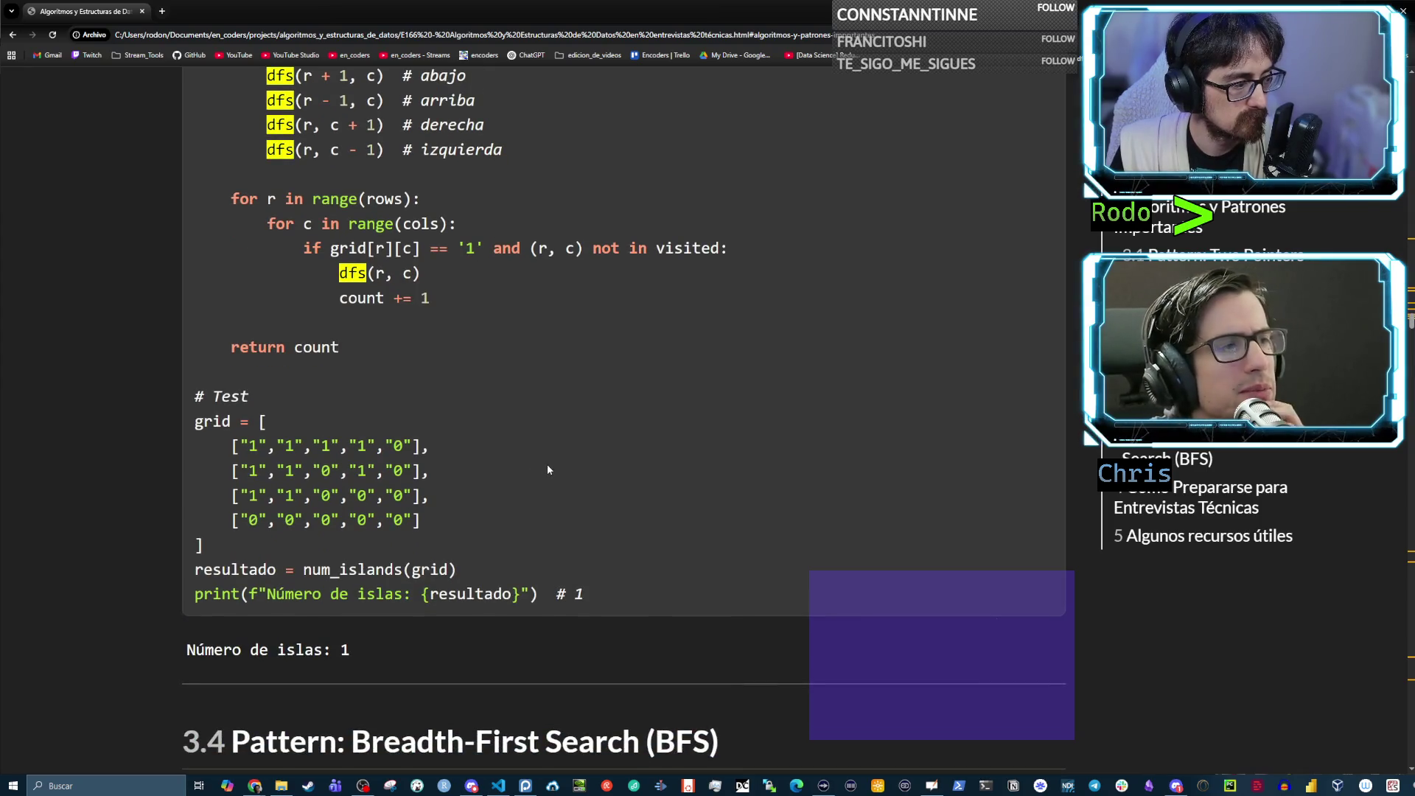
scroll(547, 466, "up", 1)
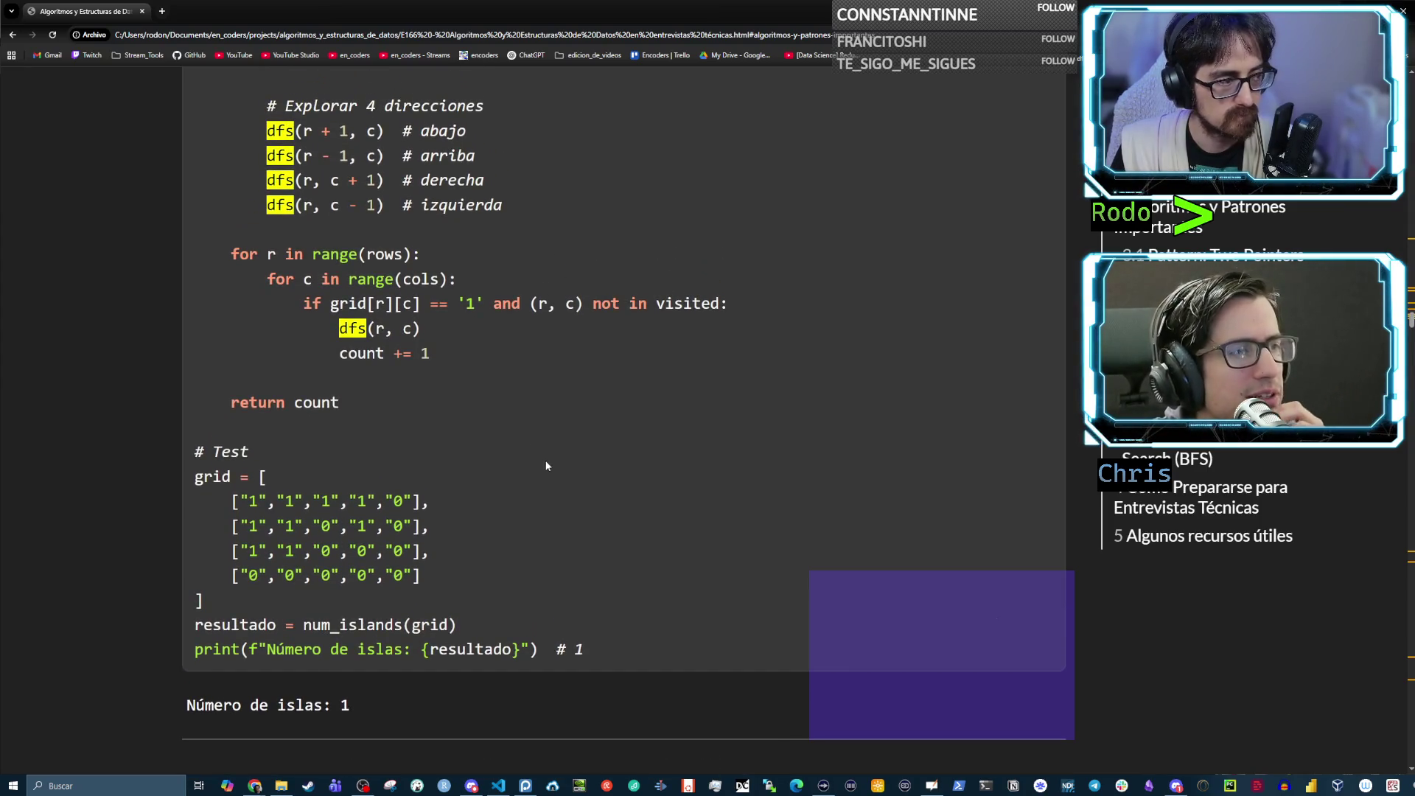
scroll(547, 469, "up", 3)
left_click_drag(503, 372, 128, 244)
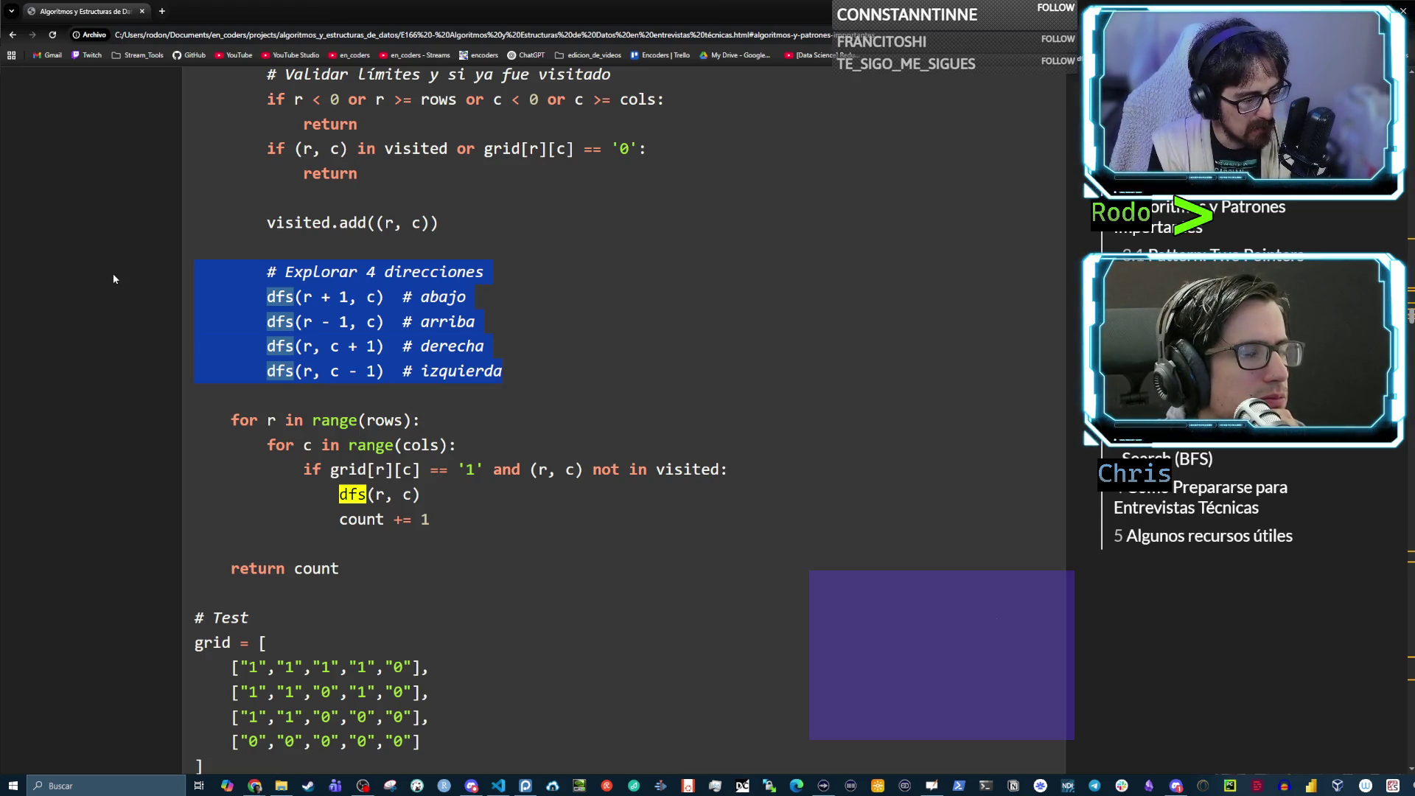
Highlight the bounds validation, the out-of-bounds condition, and the returns for out-of-bounds and visited/water cells
scroll(383, 309, "up", 3)
left_click(366, 338)
left_click_drag(366, 333, 188, 247)
left_click(360, 292)
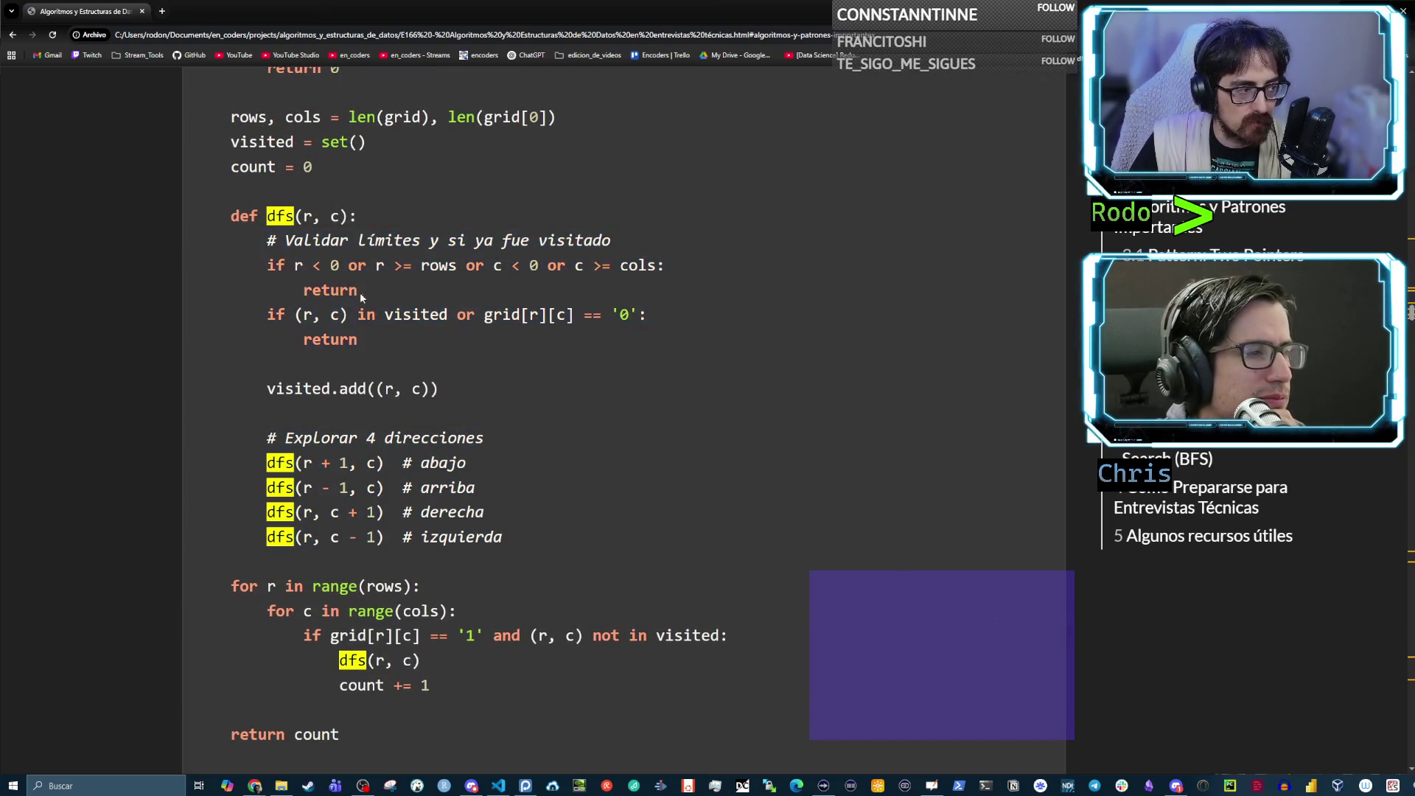
left_click_drag(293, 265, 663, 265)
left_click_drag(358, 290, 149, 285)
mouse_move(248, 282)
left_mouse_down()
mouse_move(395, 290)
mouse_move(115, 293)
left_mouse_up()
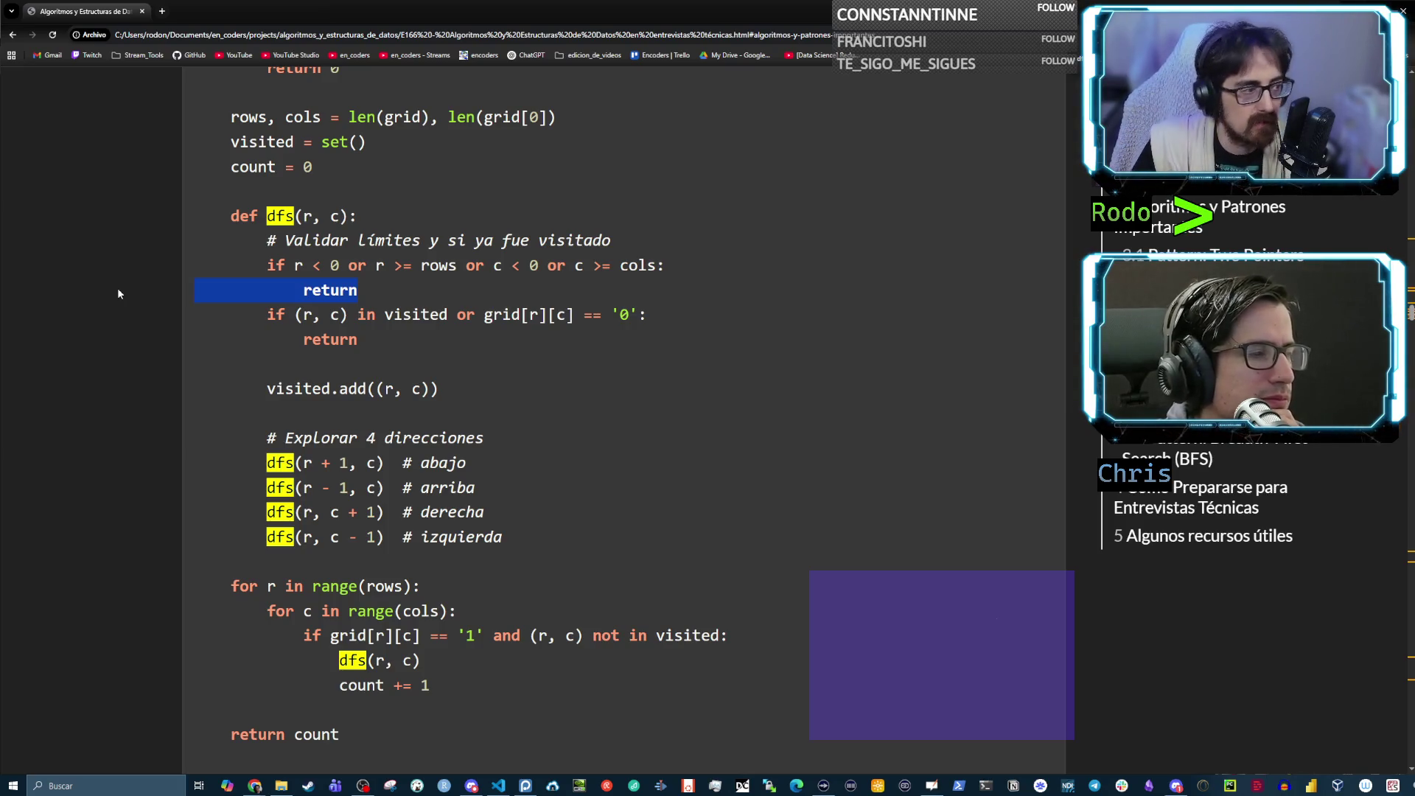
left_click_drag(359, 339, 303, 339)
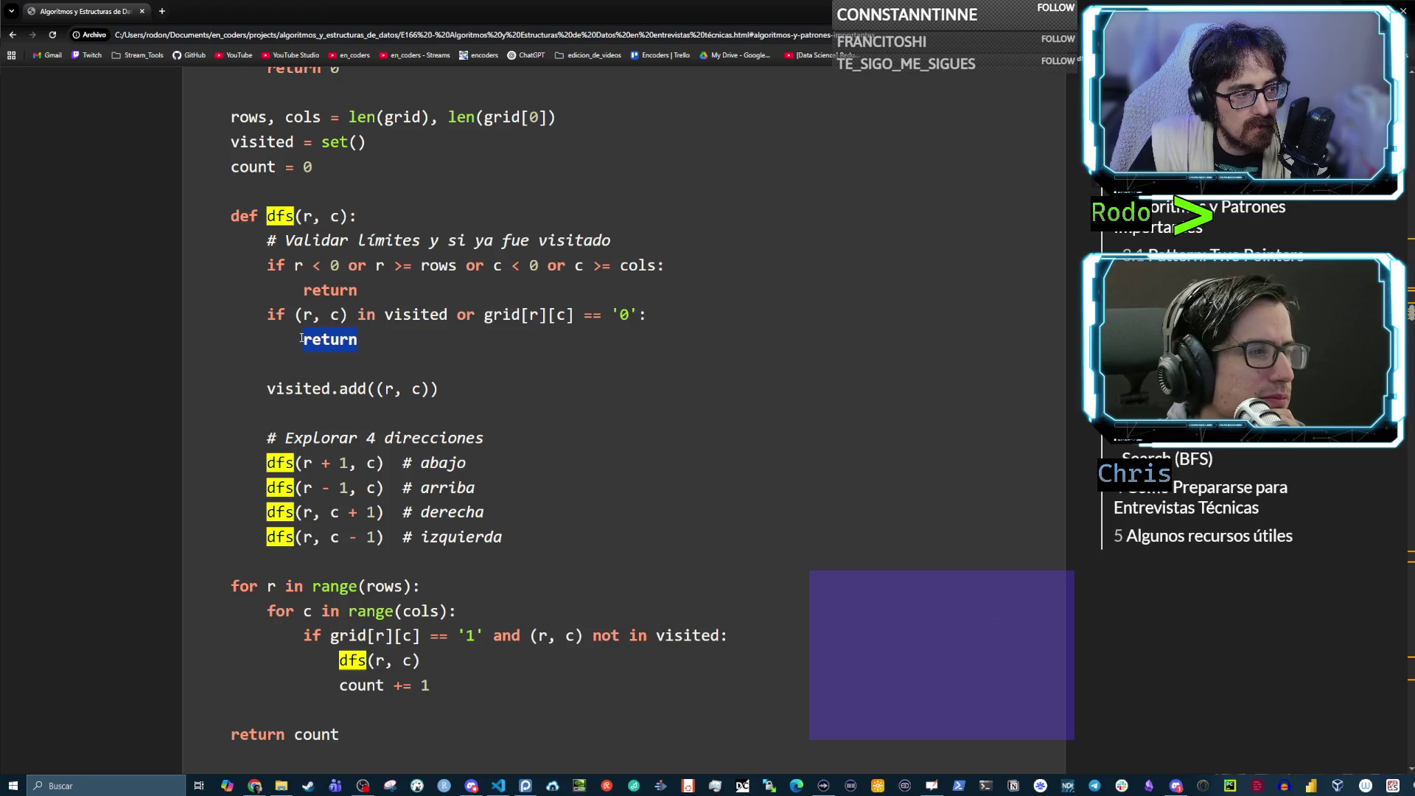
Highlight the count += 1 line, then reselect the early return in dfs
scroll(365, 541, "down", 3)
left_click_drag(444, 569, 338, 572)
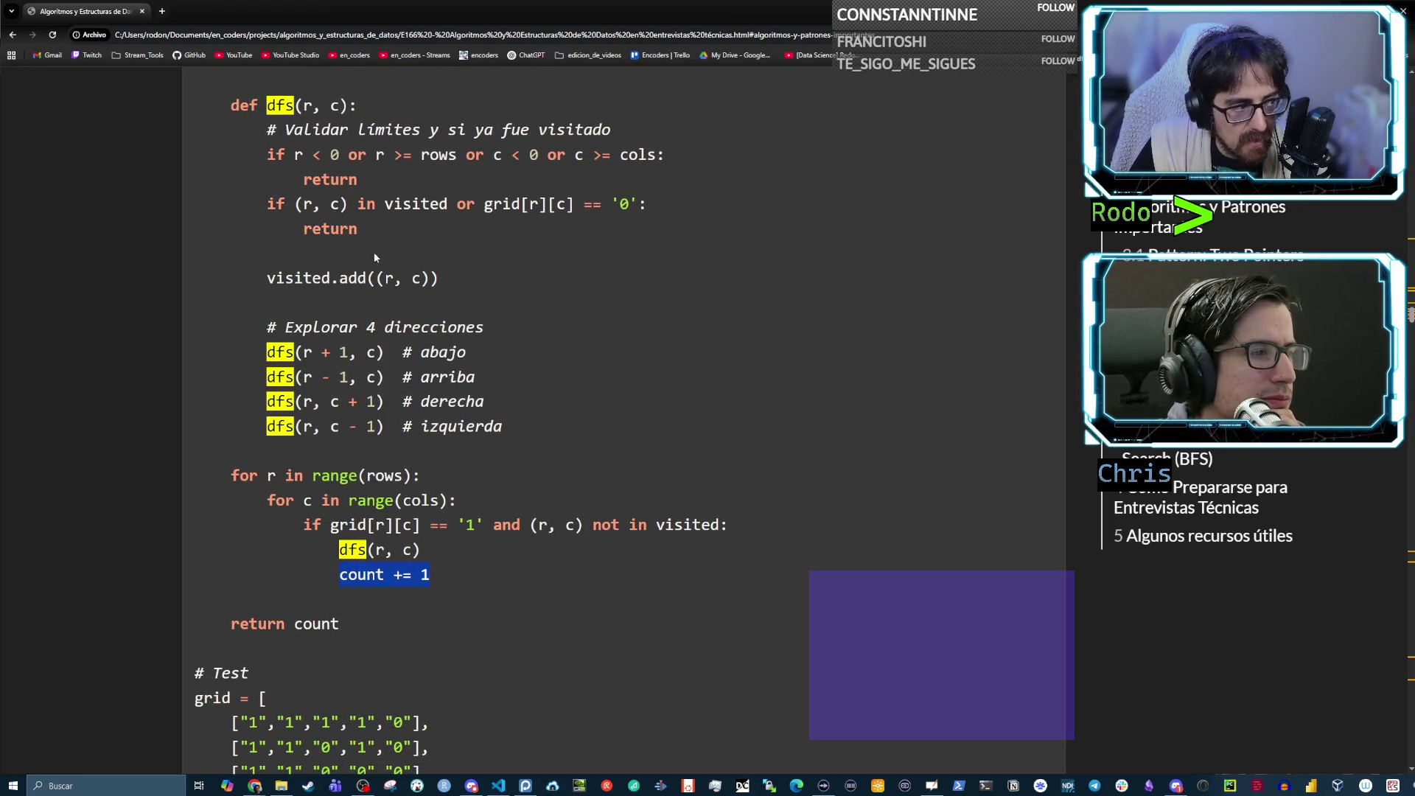
scroll(374, 258, "up", 1)
left_click_drag(359, 285, 302, 284)
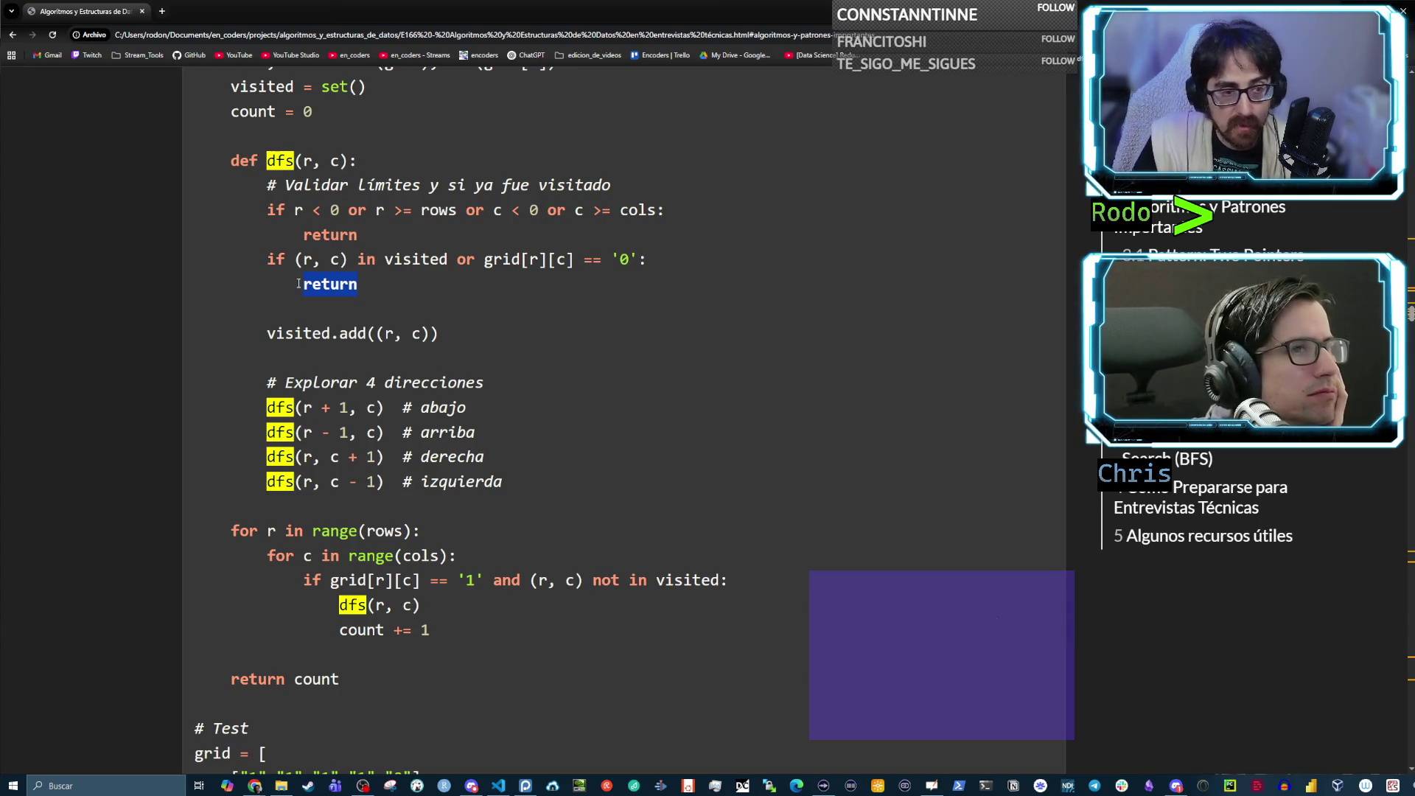
Highlight dfs in the abajo call, the visited-or-water check with its return, then count += 1
double_click(280, 411)
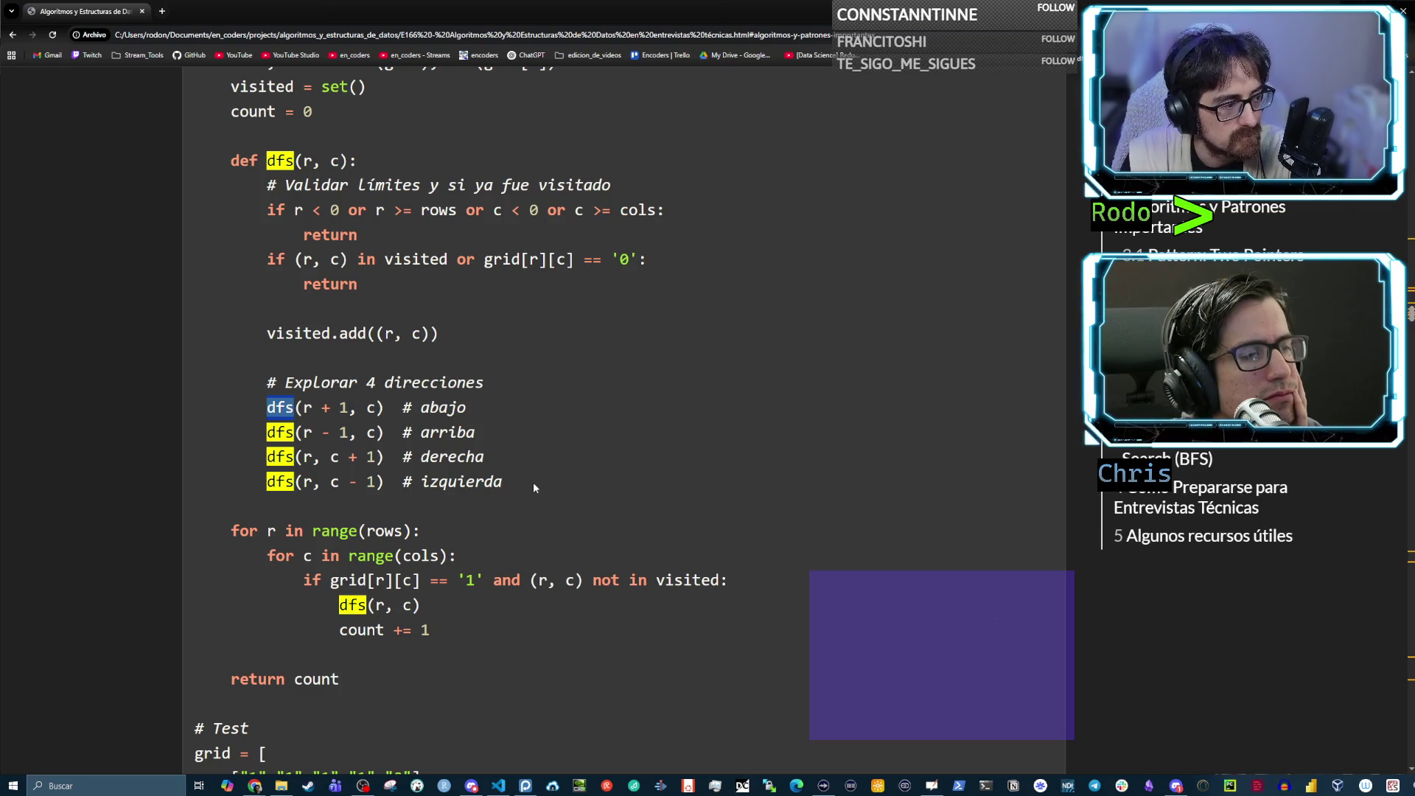
left_click_drag(360, 284, 194, 211)
left_click_drag(473, 623, 340, 620)
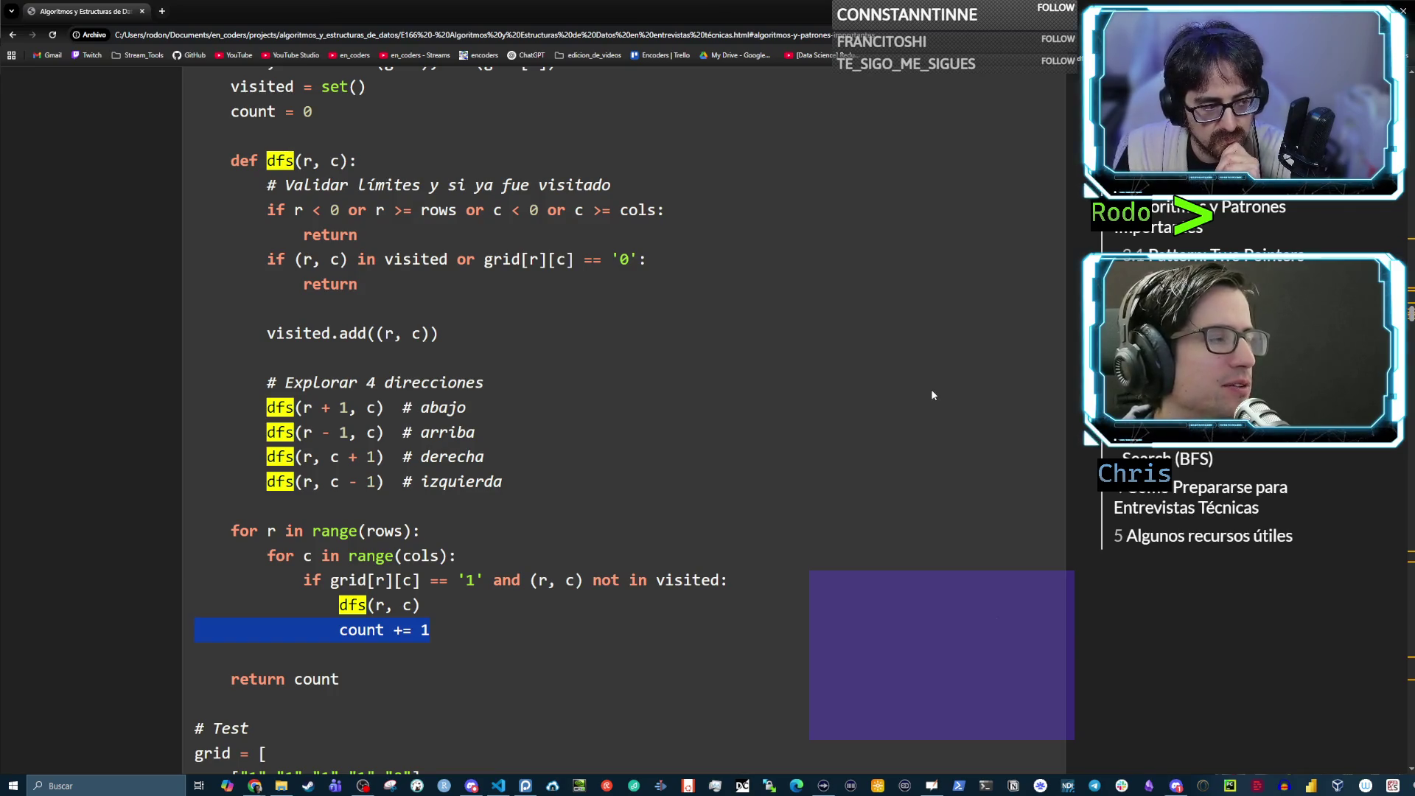
scroll(921, 391, "up", 3)
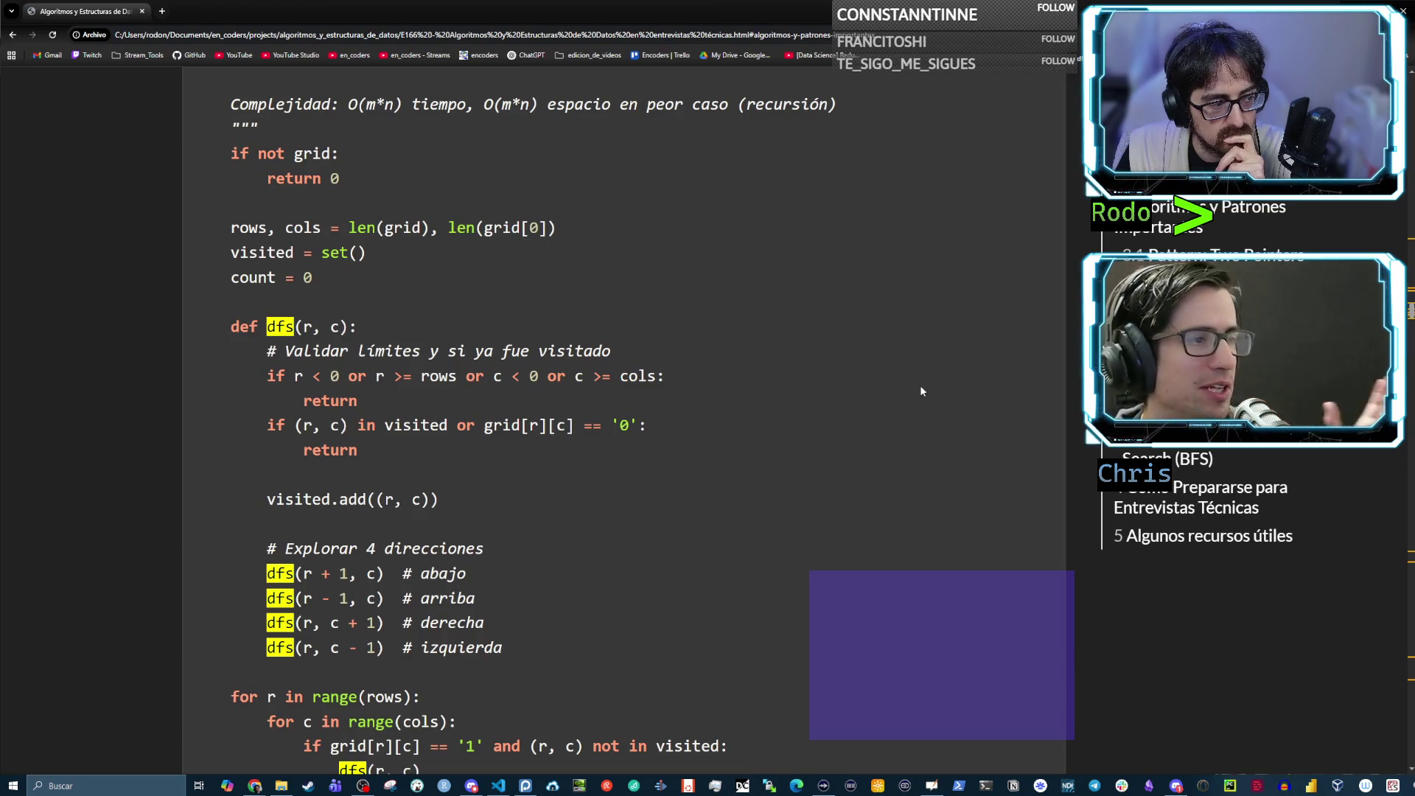
Deselect the count line and zoom the notes page in with Ctrl+Plus
scroll(922, 385, "down", 1)
left_click(922, 385)
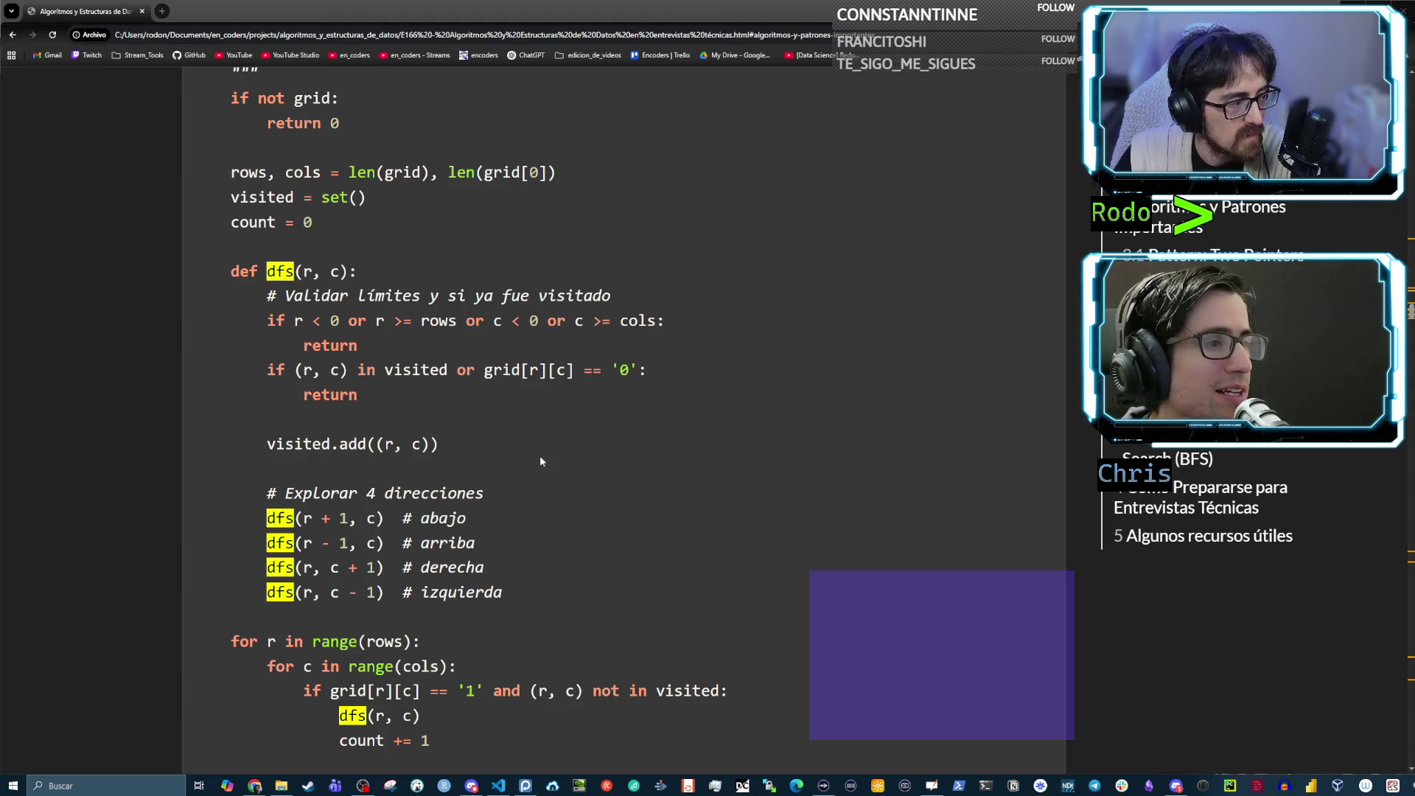
key("ctrl+plus")
key("ctrl+plus")
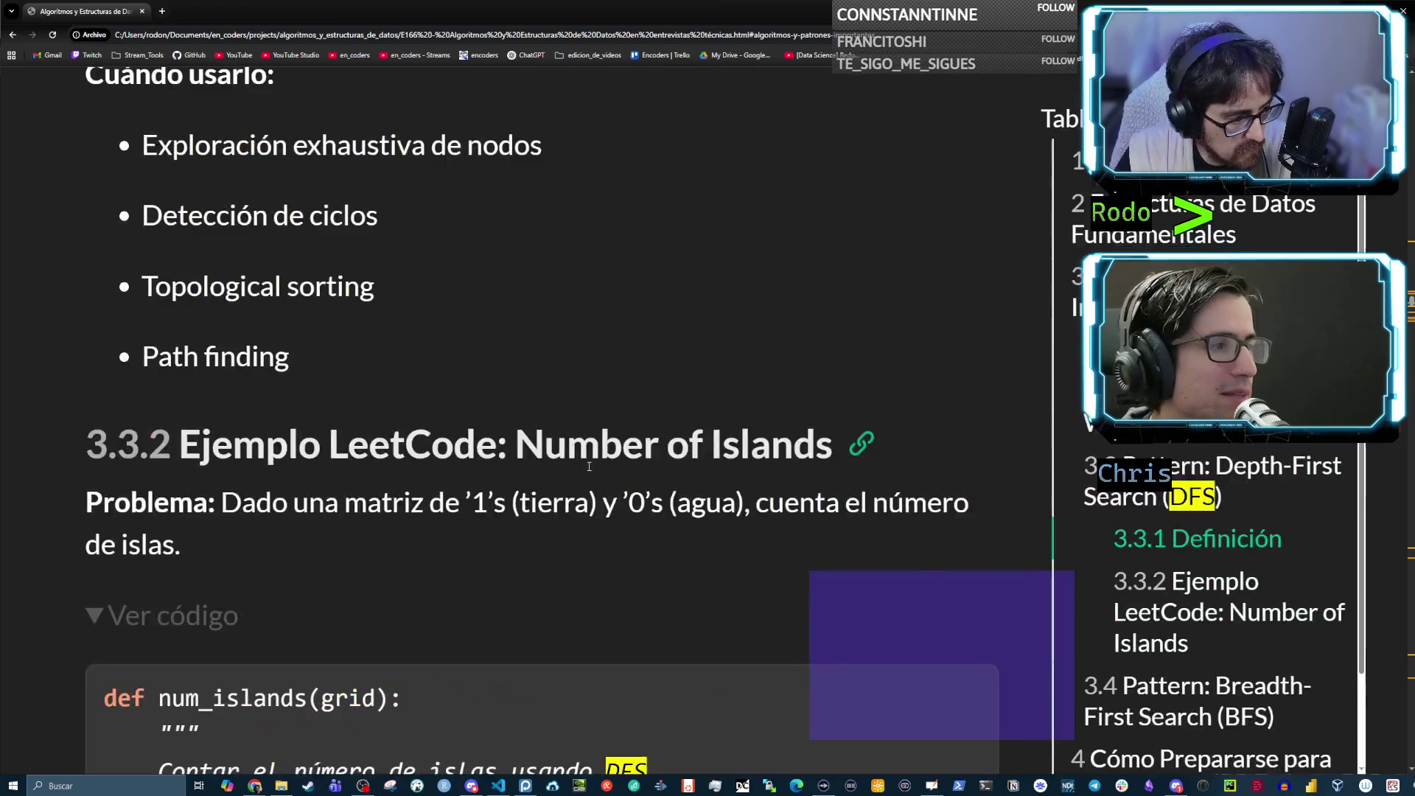
Highlight the four recursive dfs direction calls
scroll(587, 468, "down", 8)
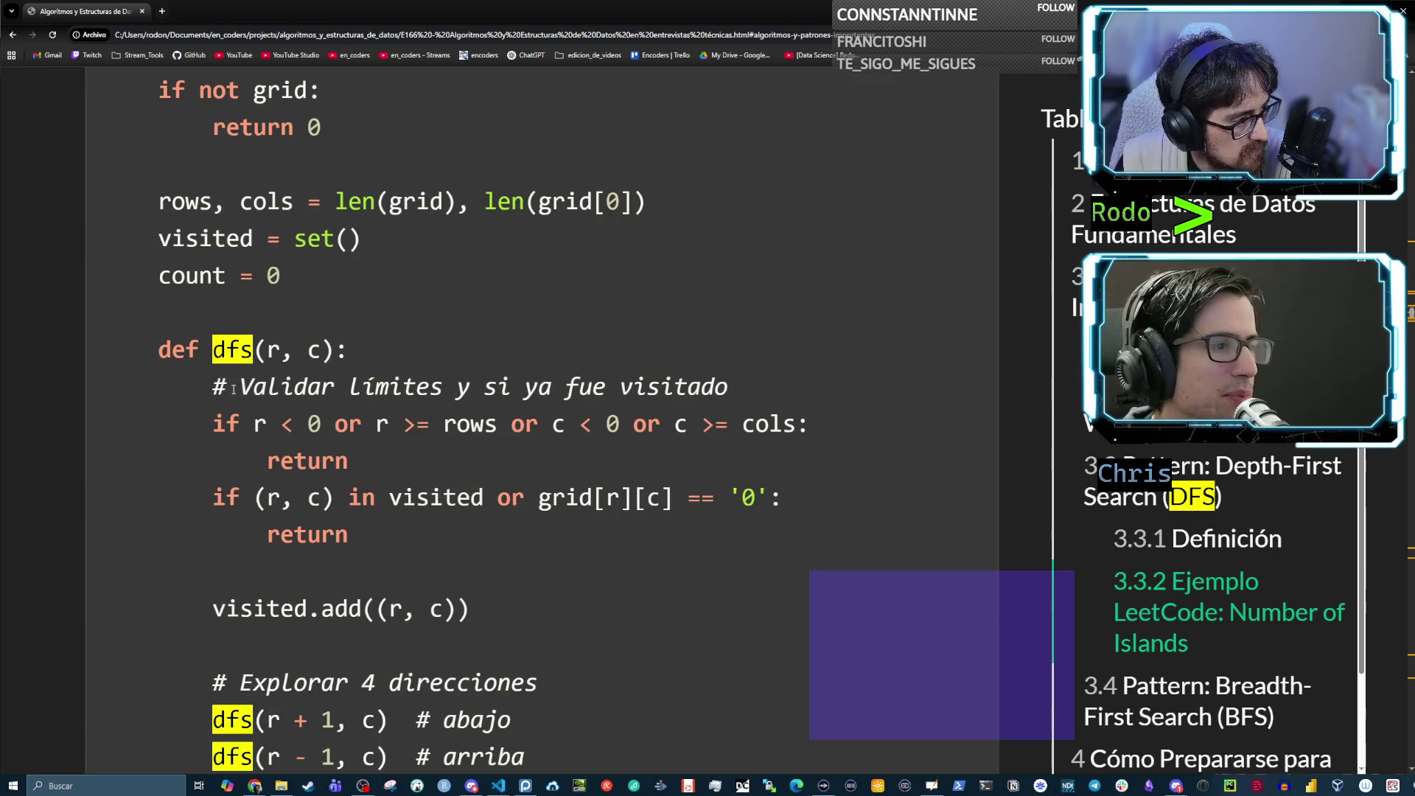
scroll(383, 542, "down", 5)
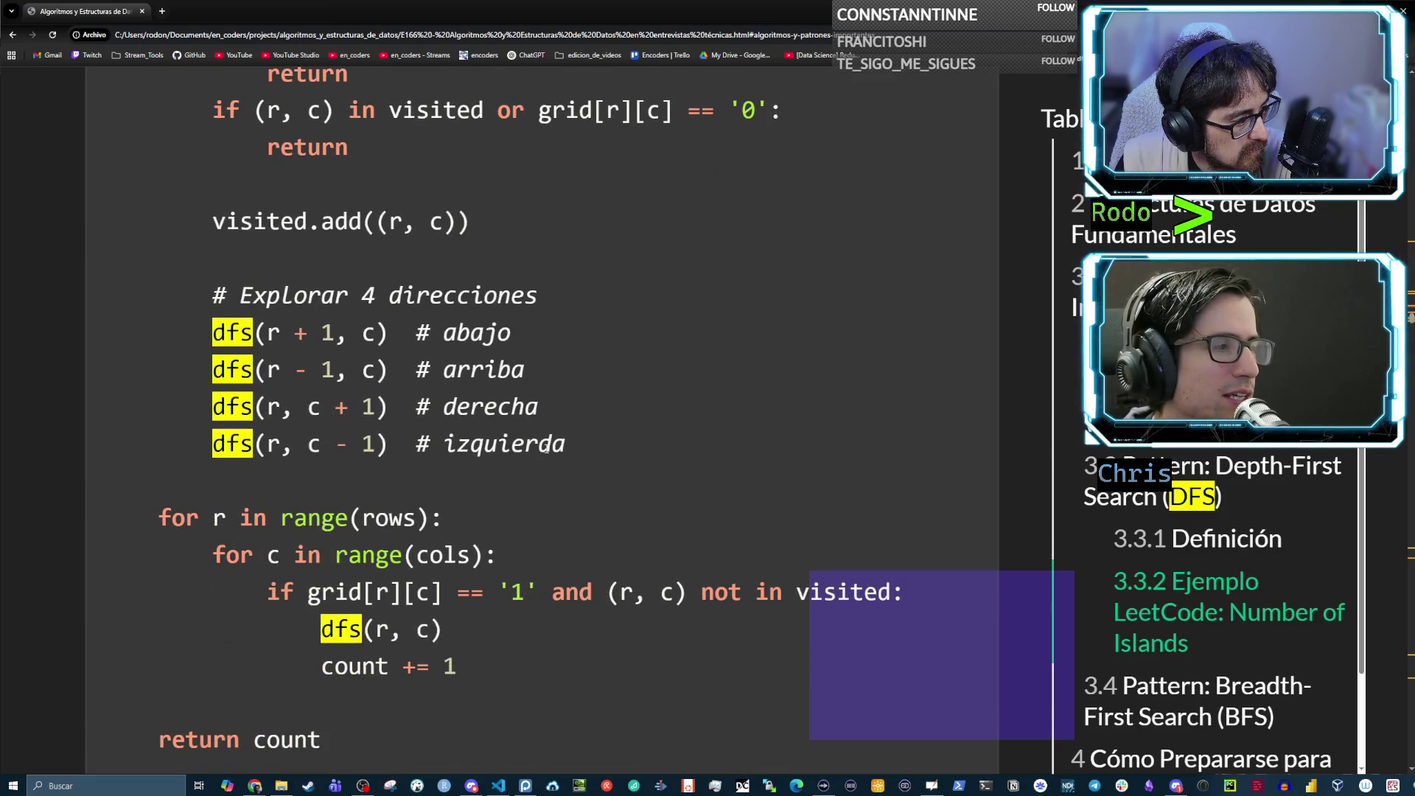
left_click_drag(566, 444, 100, 317)
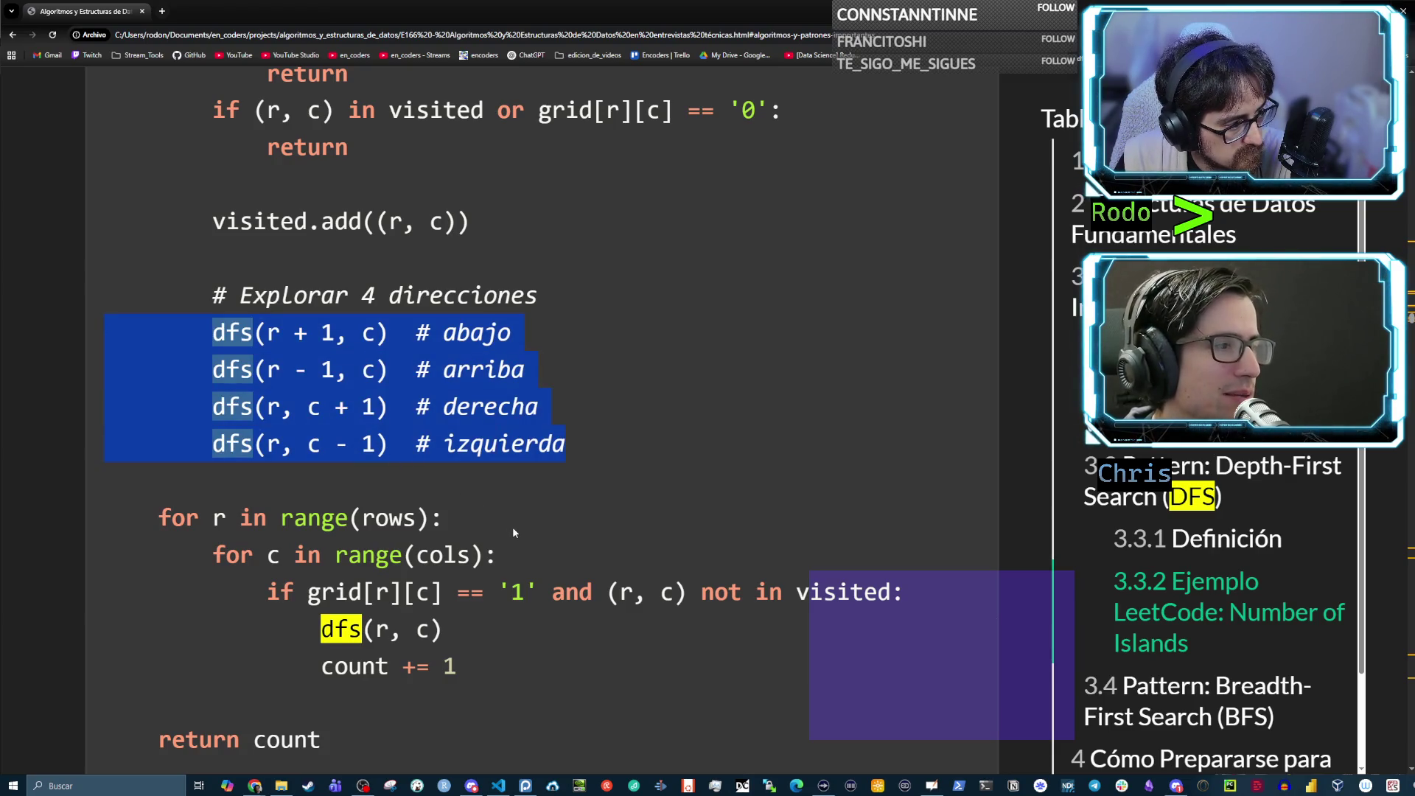
Highlight the # Validar límites comment, the out-of-range condition and its return
scroll(496, 540, "down", 1)
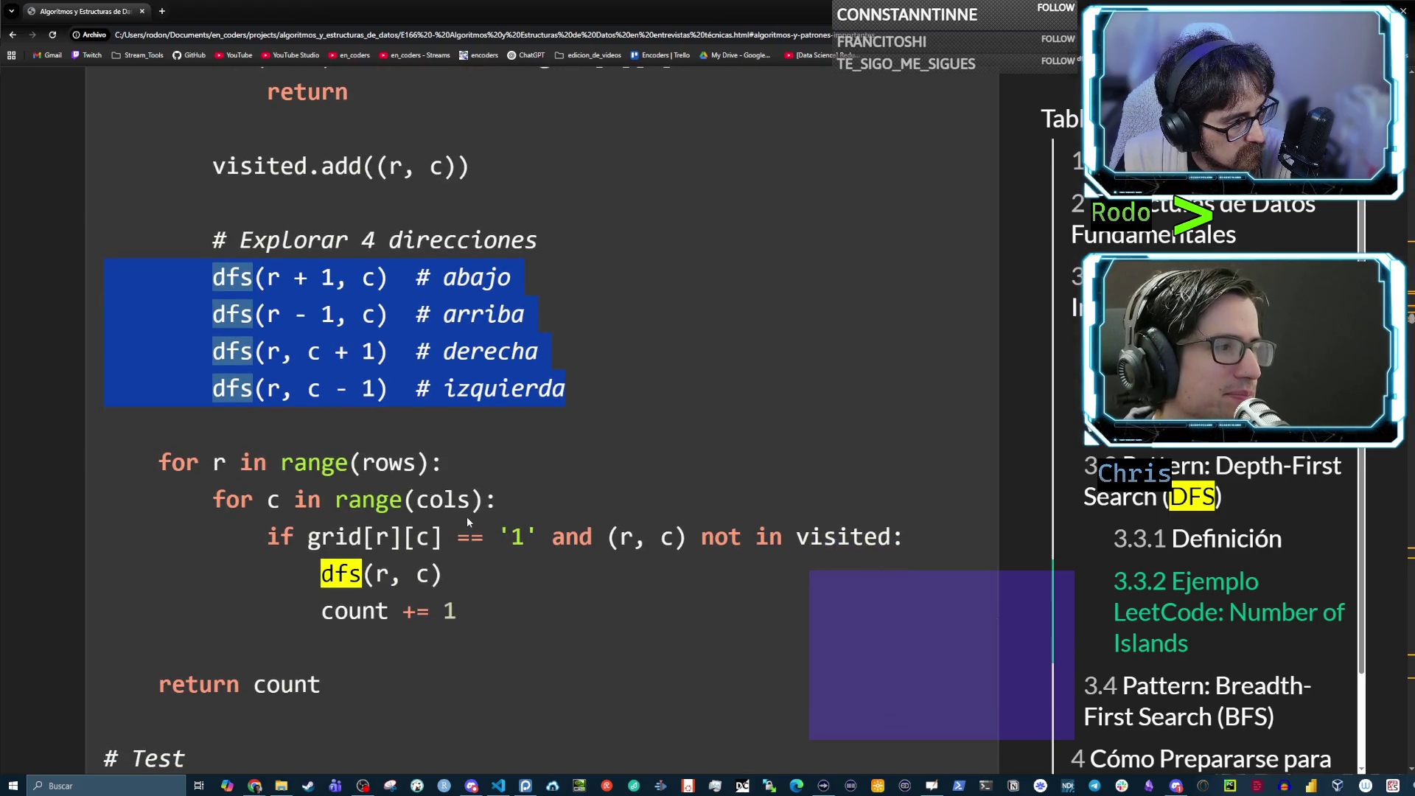
scroll(466, 521, "up", 4)
left_click(273, 171)
mouse_move(214, 165)
left_mouse_down()
mouse_move(737, 208)
mouse_move(737, 277)
mouse_move(727, 258)
left_mouse_up()
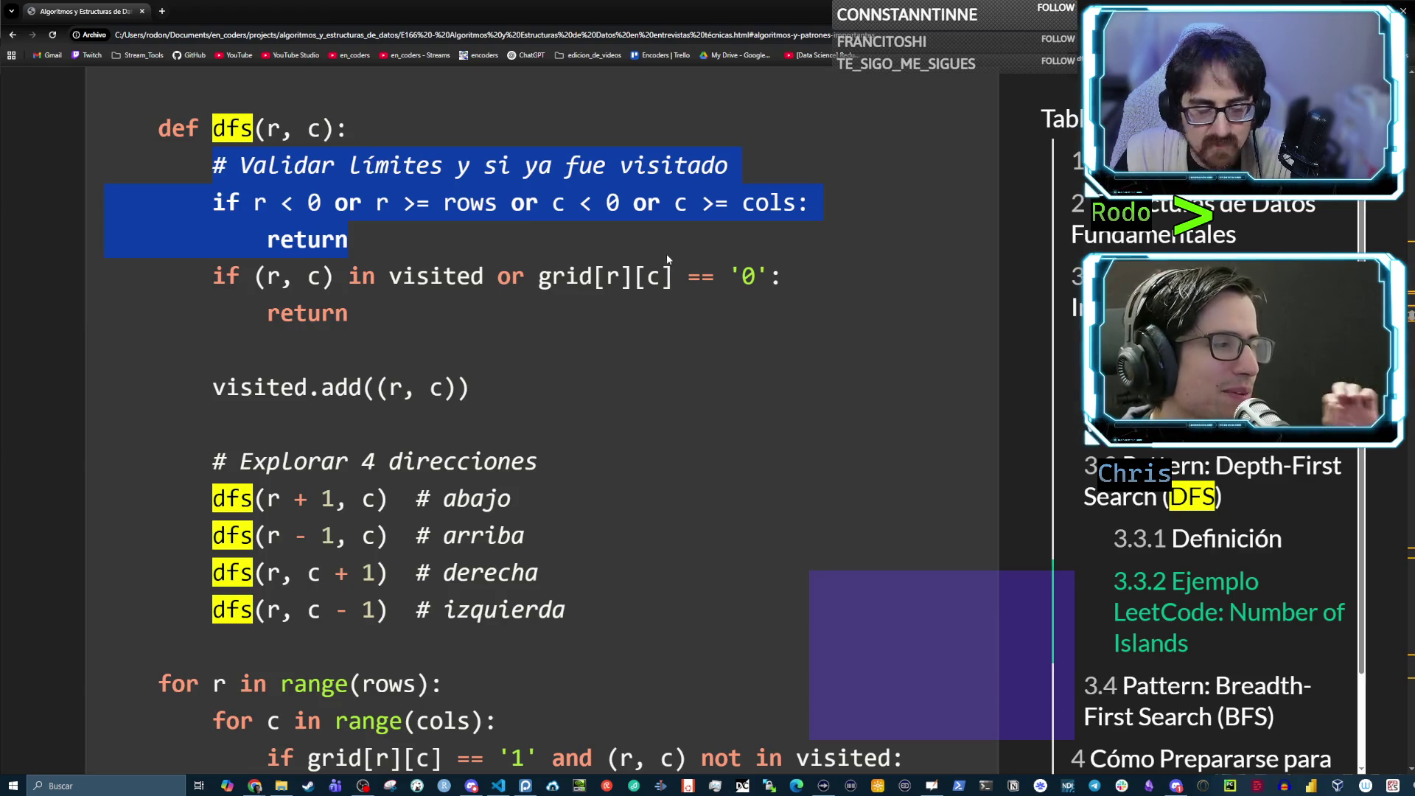
Highlight # Explorar 4 direcciones with dfs(r + 1, c), then the down and up calls
left_click(471, 263)
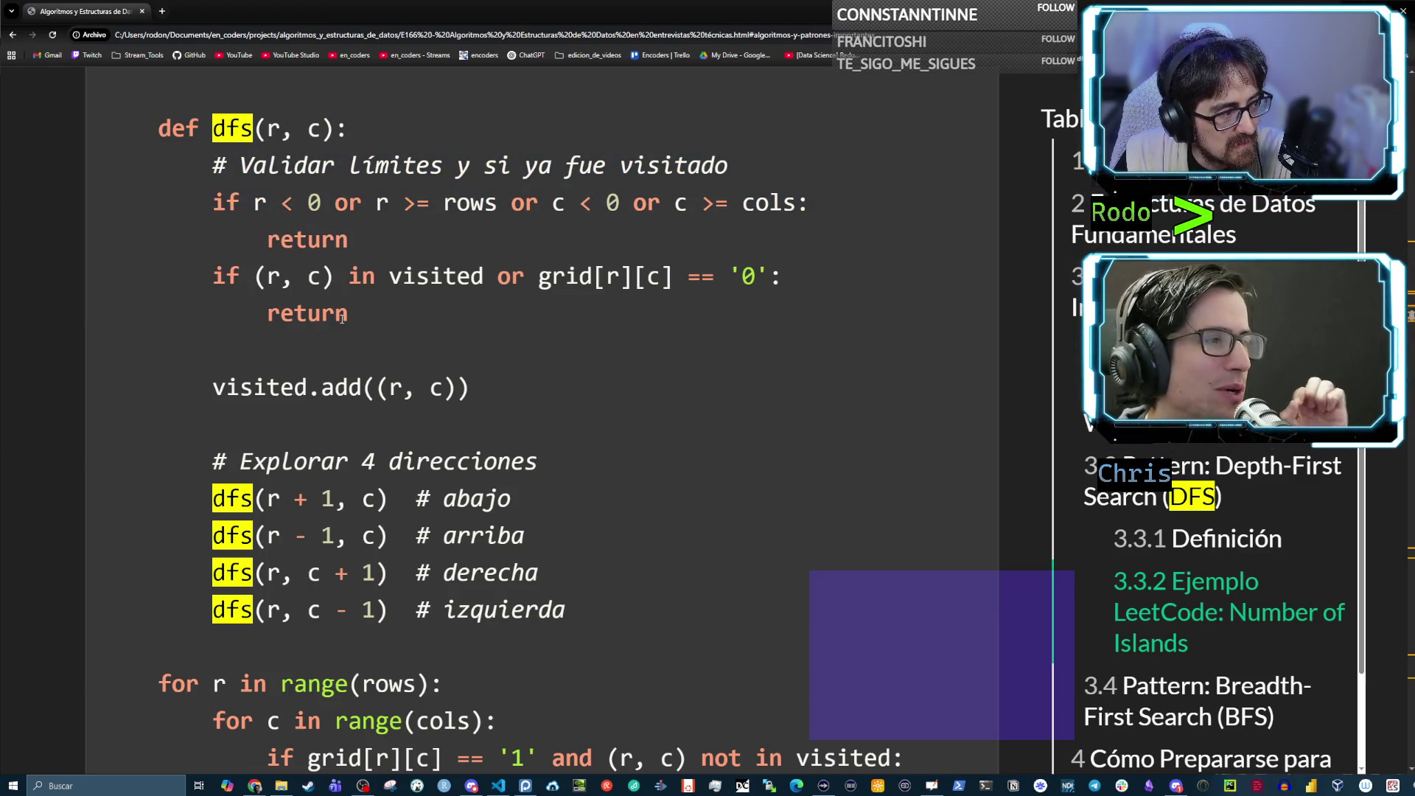
scroll(320, 330, "down", 1)
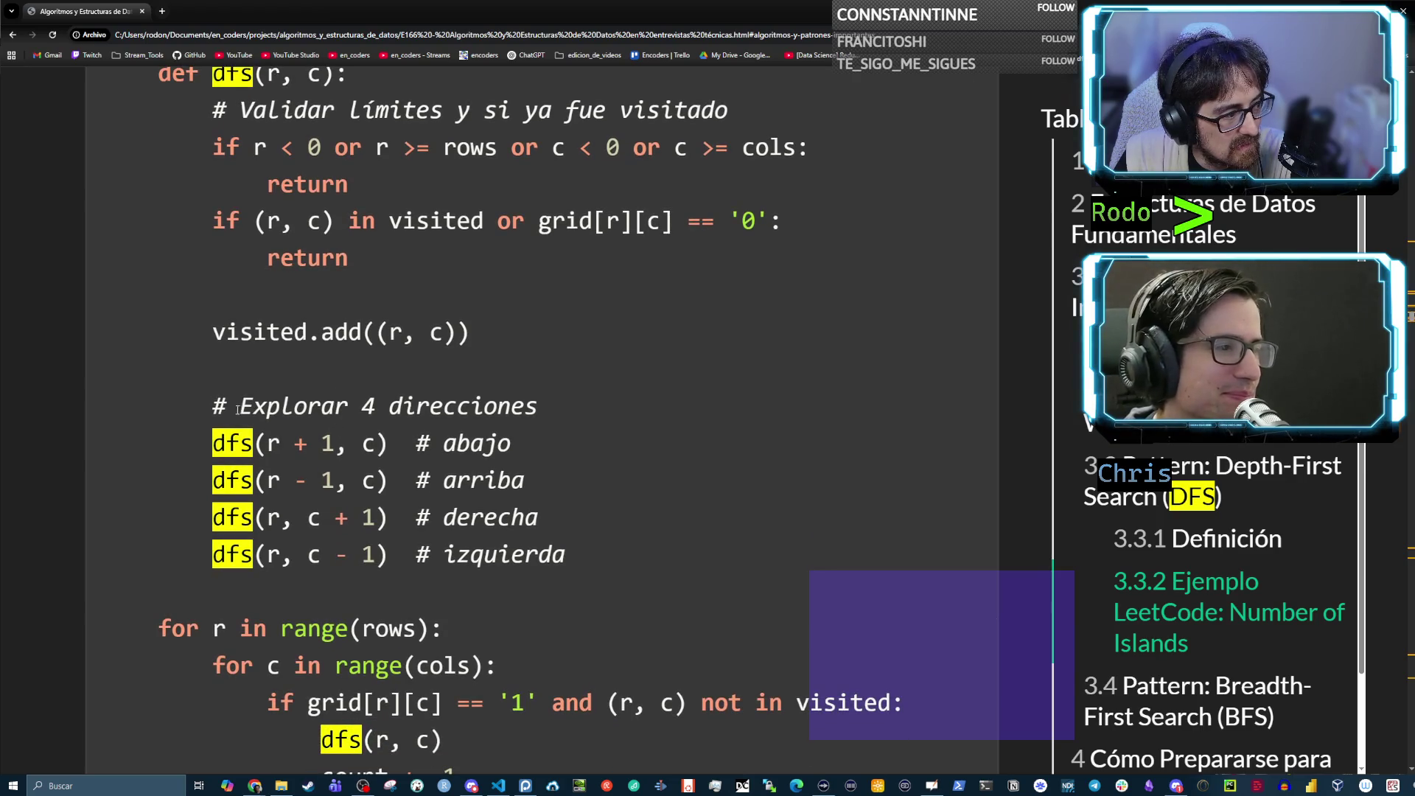
left_click_drag(214, 407, 484, 452)
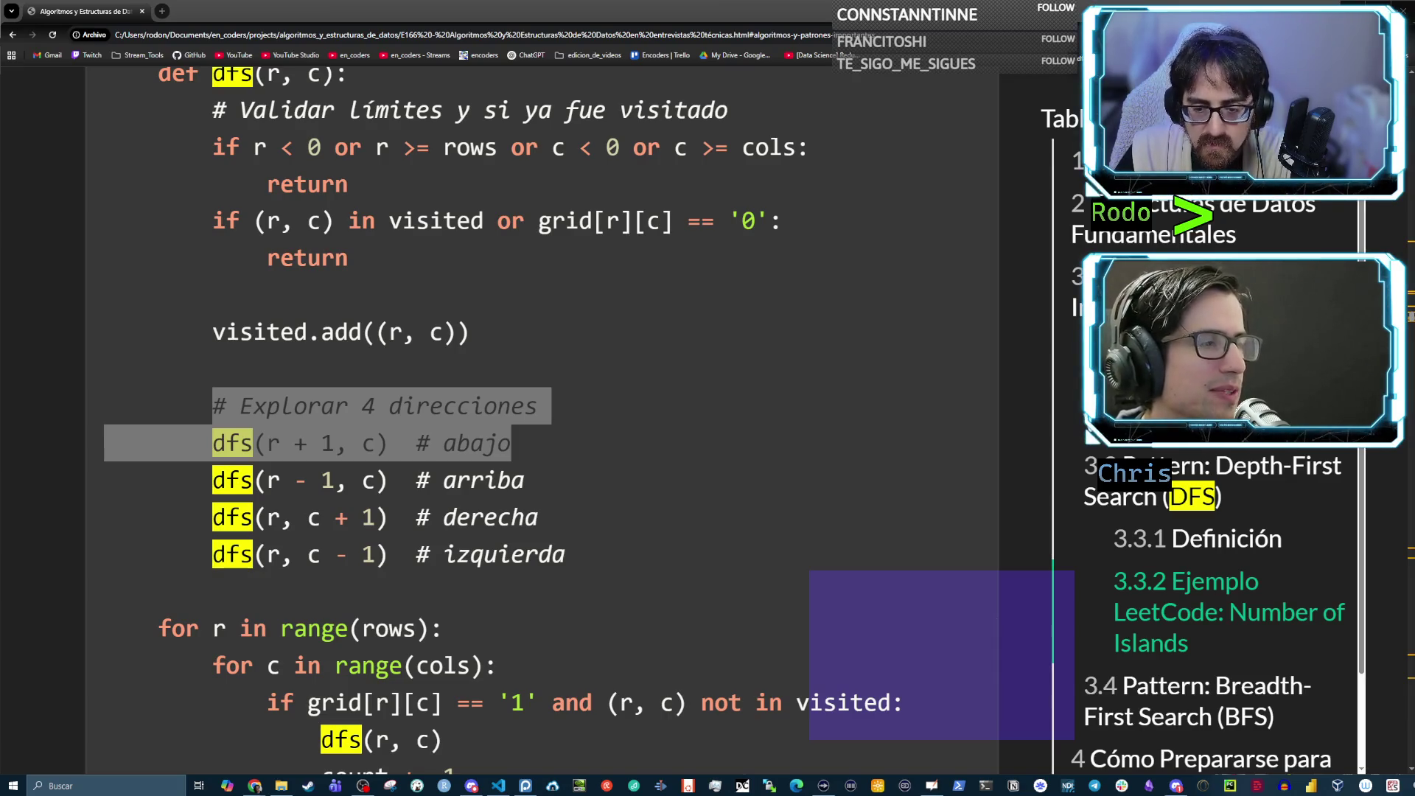
left_click_drag(555, 475, 199, 445)
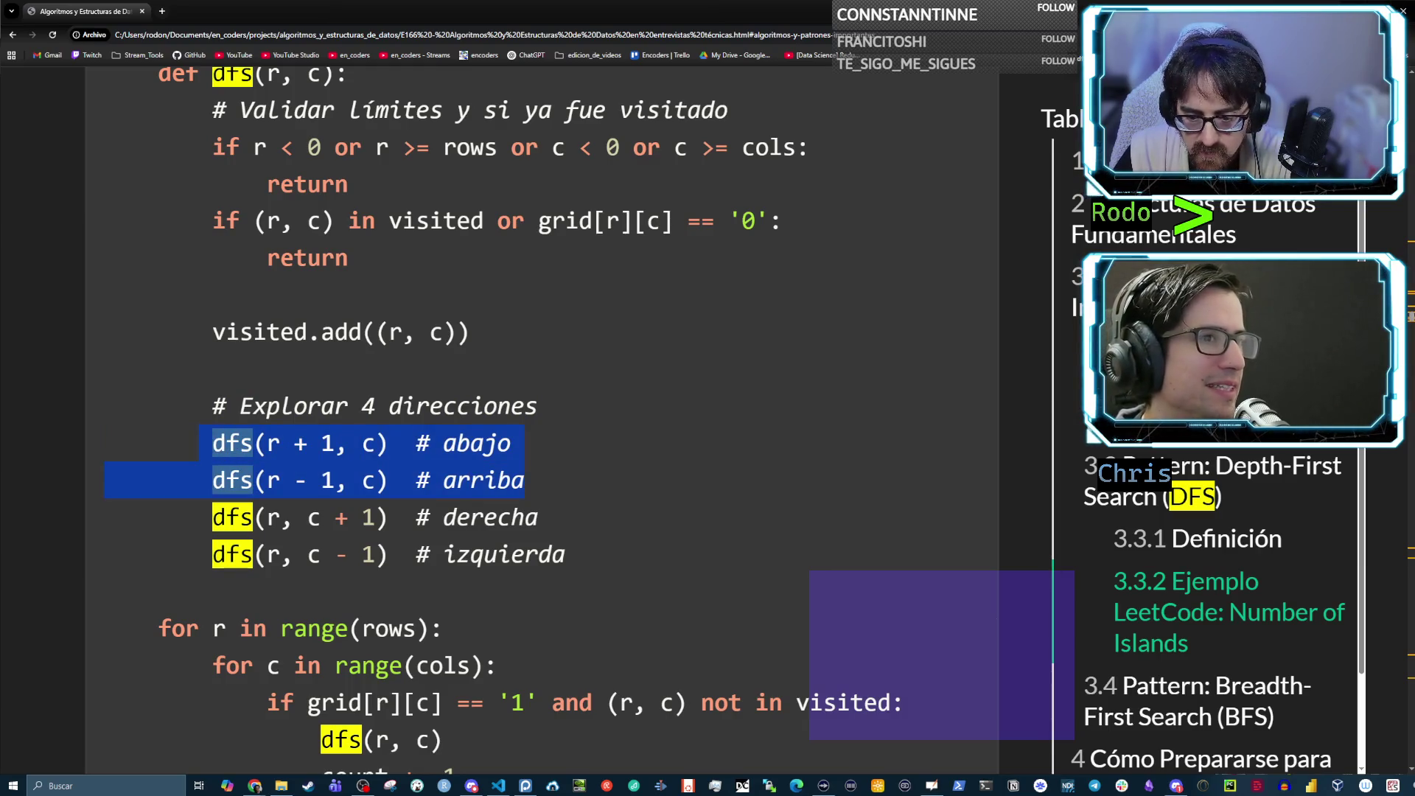
Select the whole dfs(r + 1, c) downward call line on its own
key("alt+Tab")
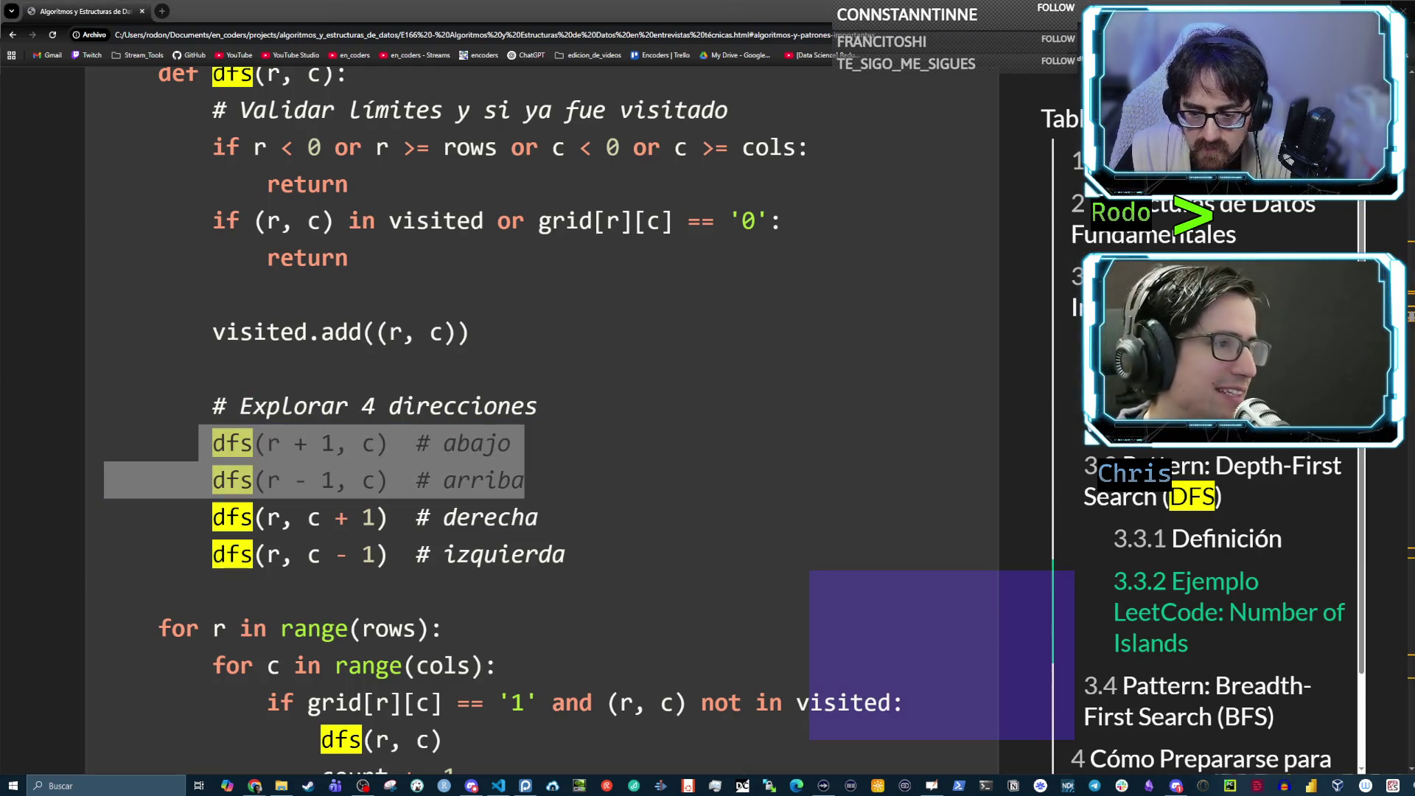
key("alt+Tab")
left_click(576, 447)
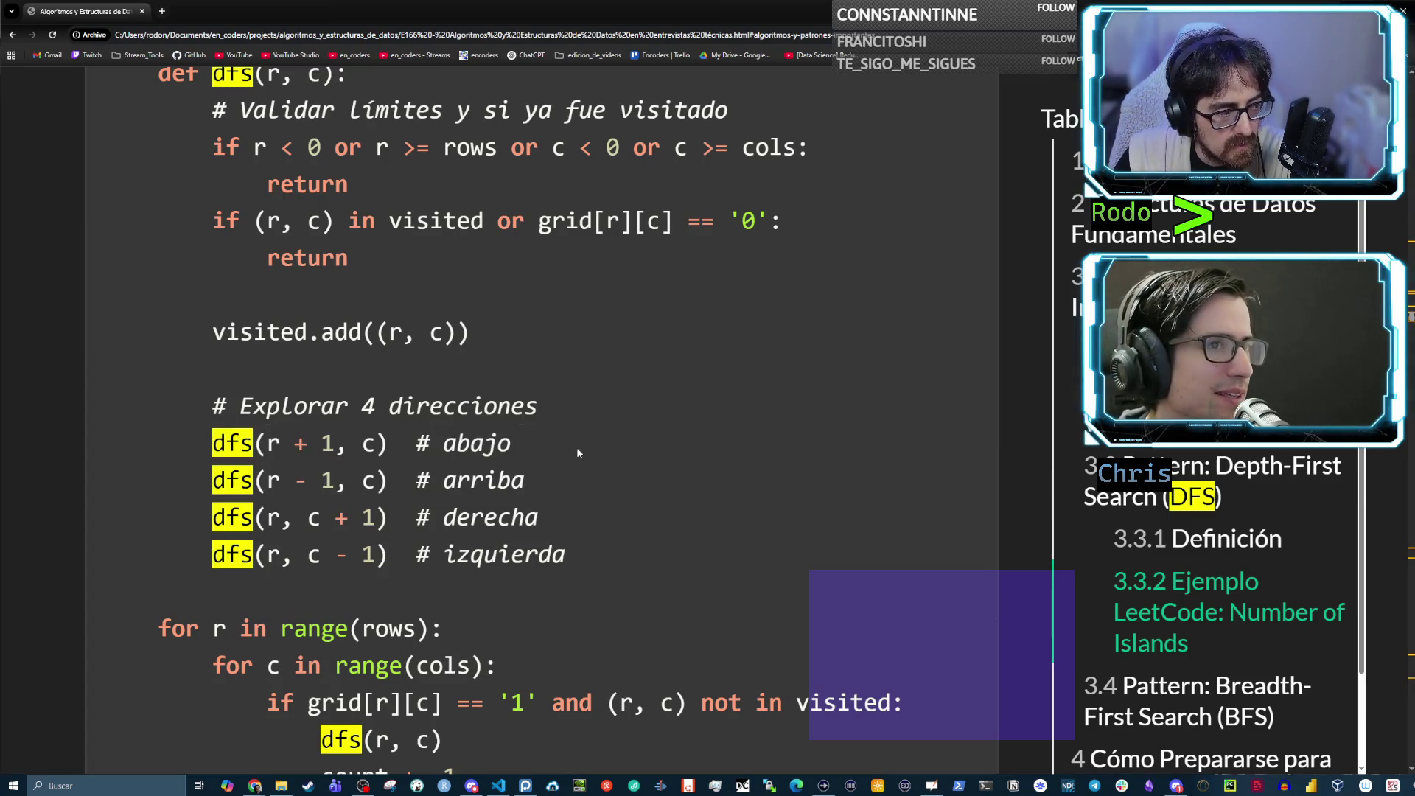
left_click_drag(542, 451, 209, 442)
left_click(316, 438)
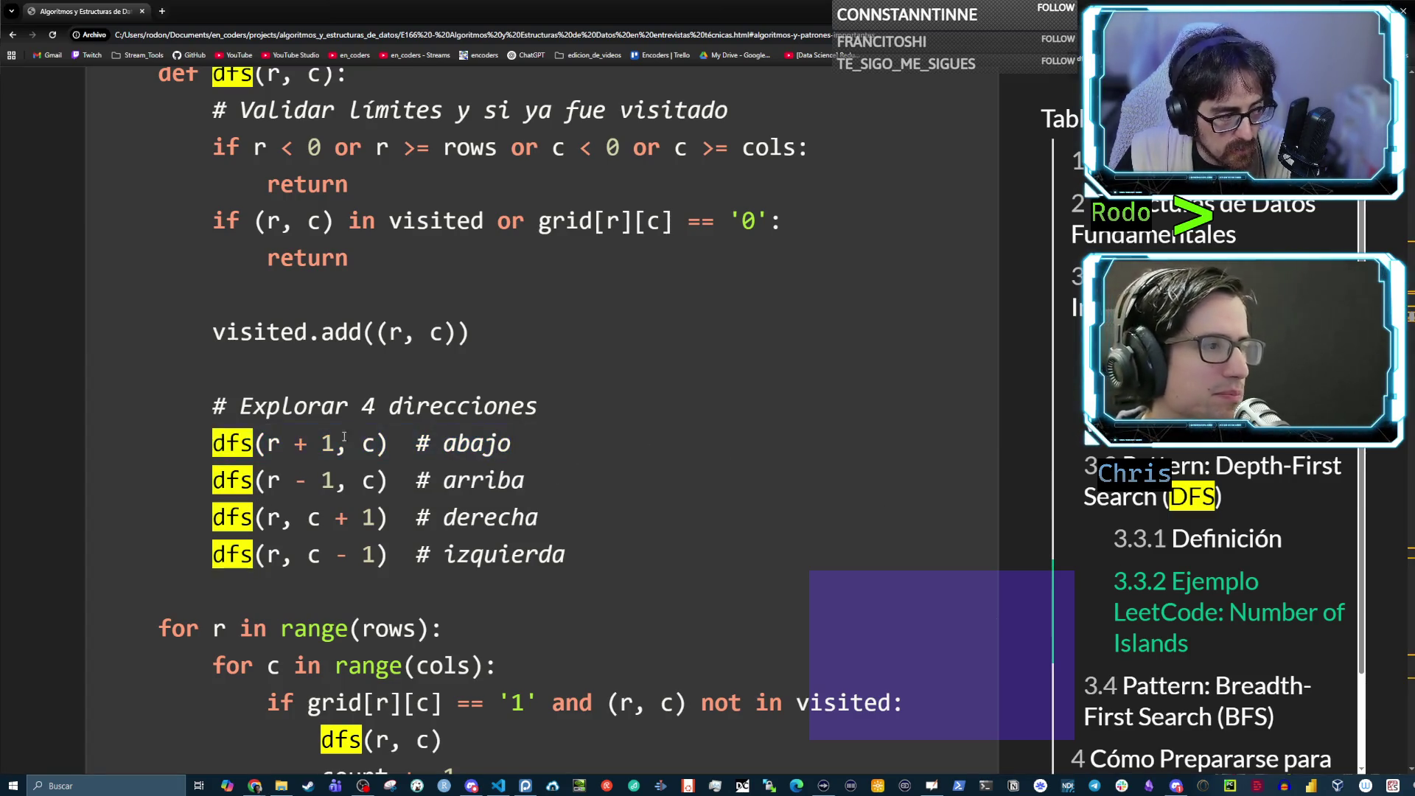
left_click_drag(518, 445, 209, 447)
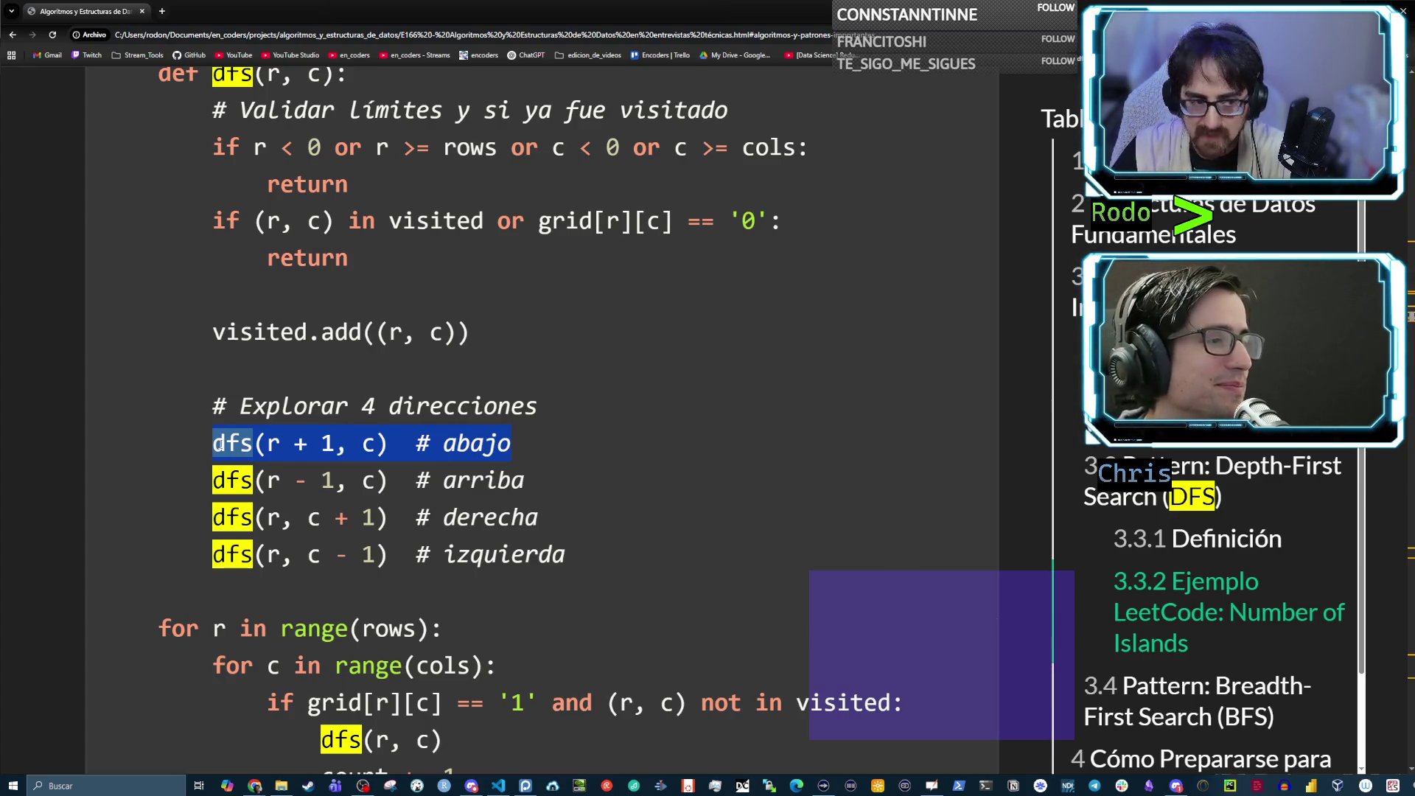
triple_click(475, 438)
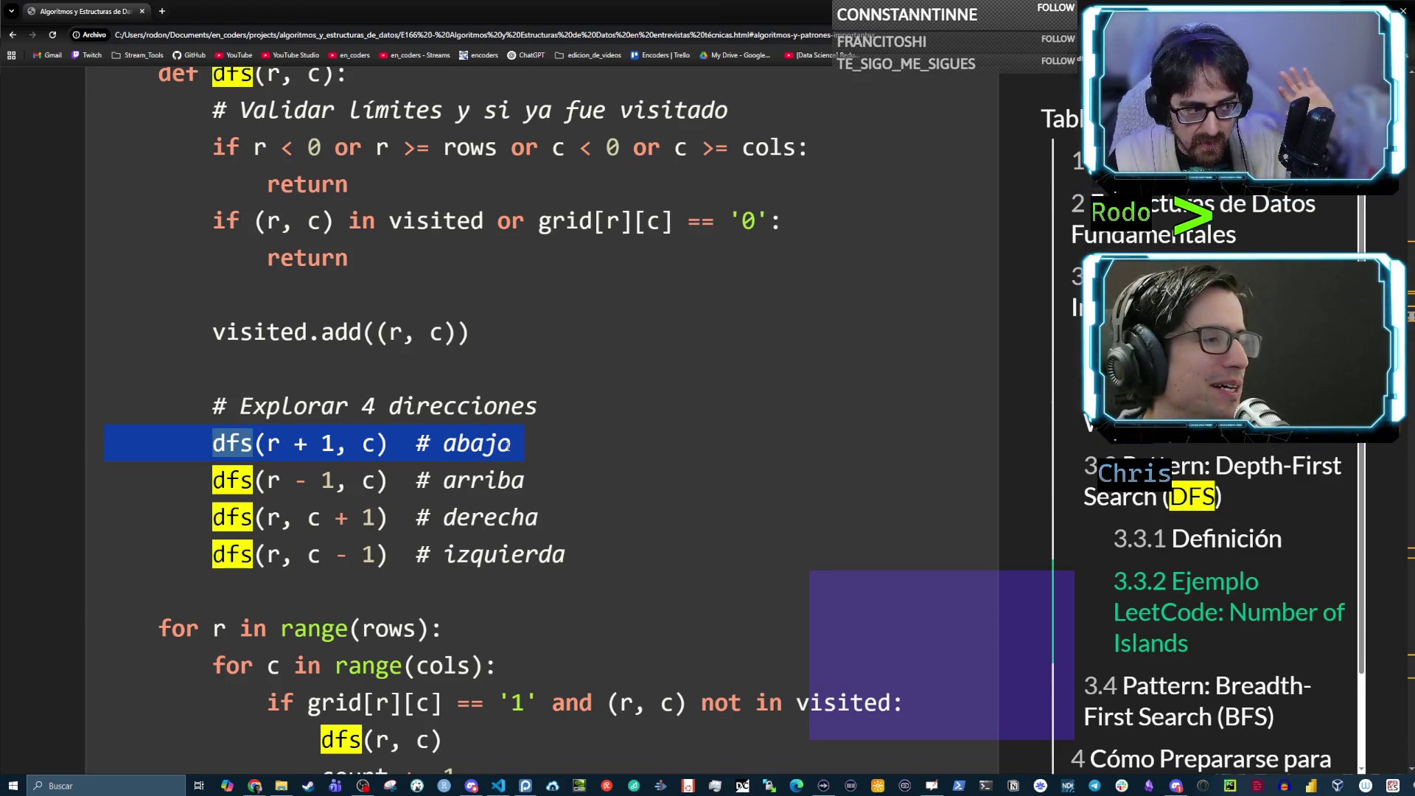
Highlight the up, right and left dfs calls together, contrasting them with the downward call
left_click_drag(564, 555, 183, 483)
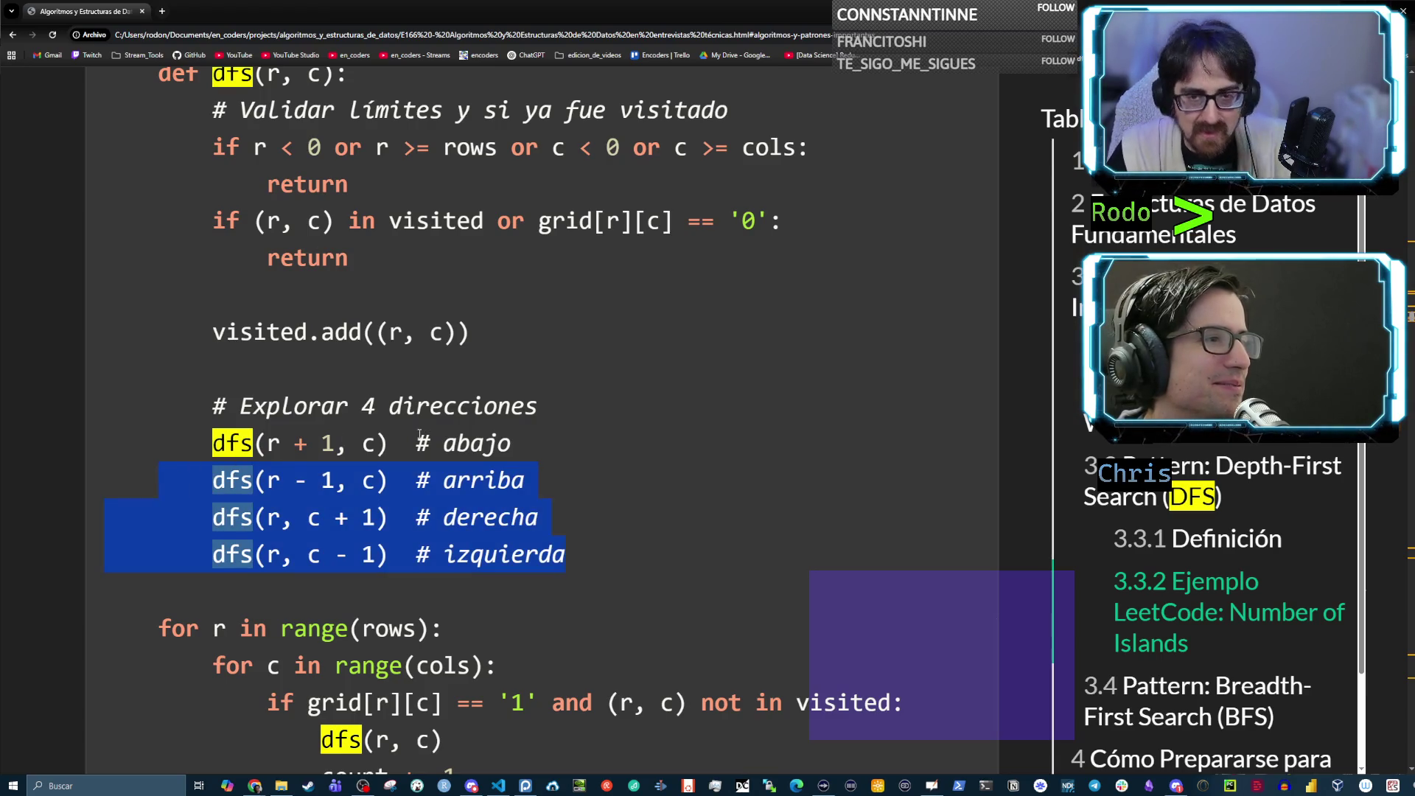
left_click_drag(535, 441, 189, 442)
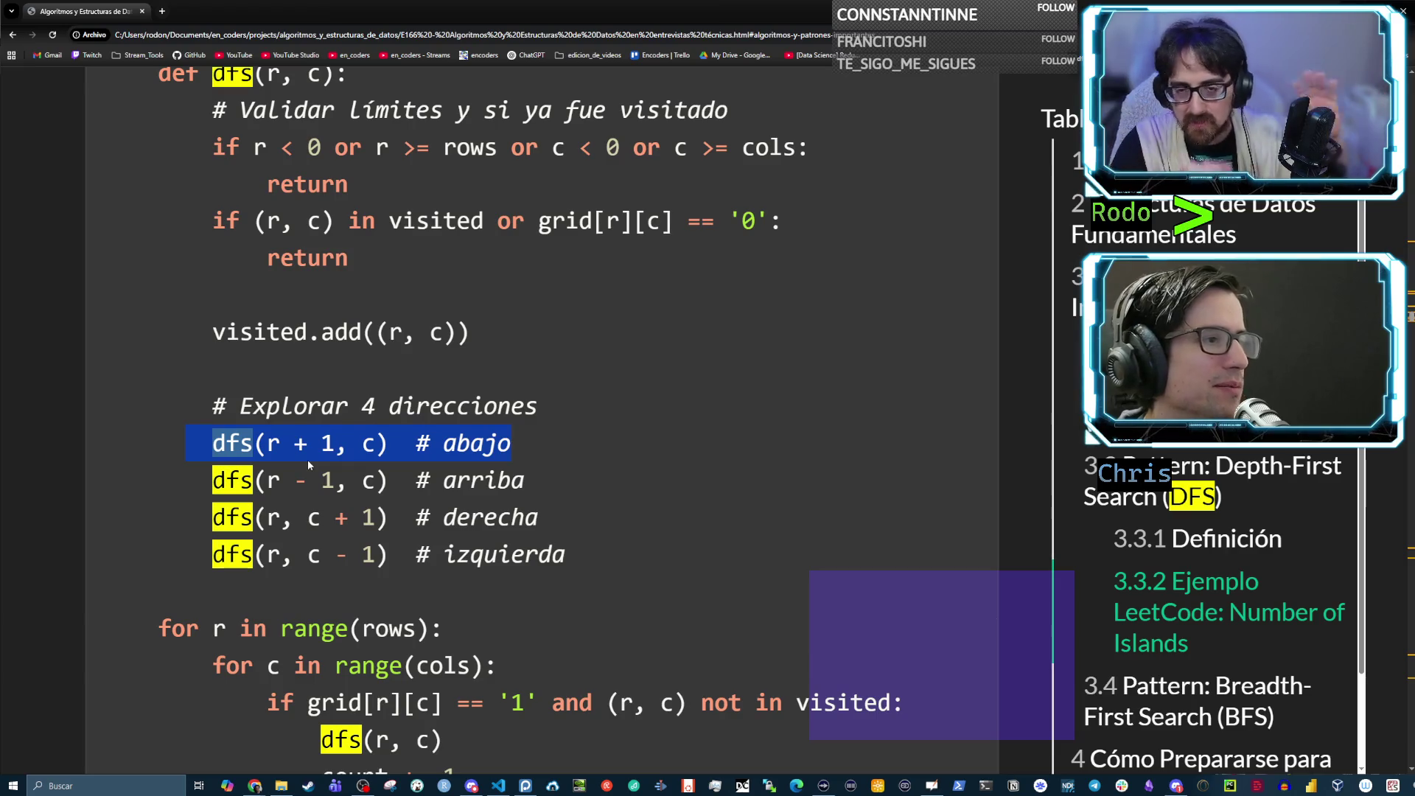
mouse_move(416, 586)
left_mouse_down()
mouse_move(490, 555)
mouse_move(166, 465)
left_mouse_up()
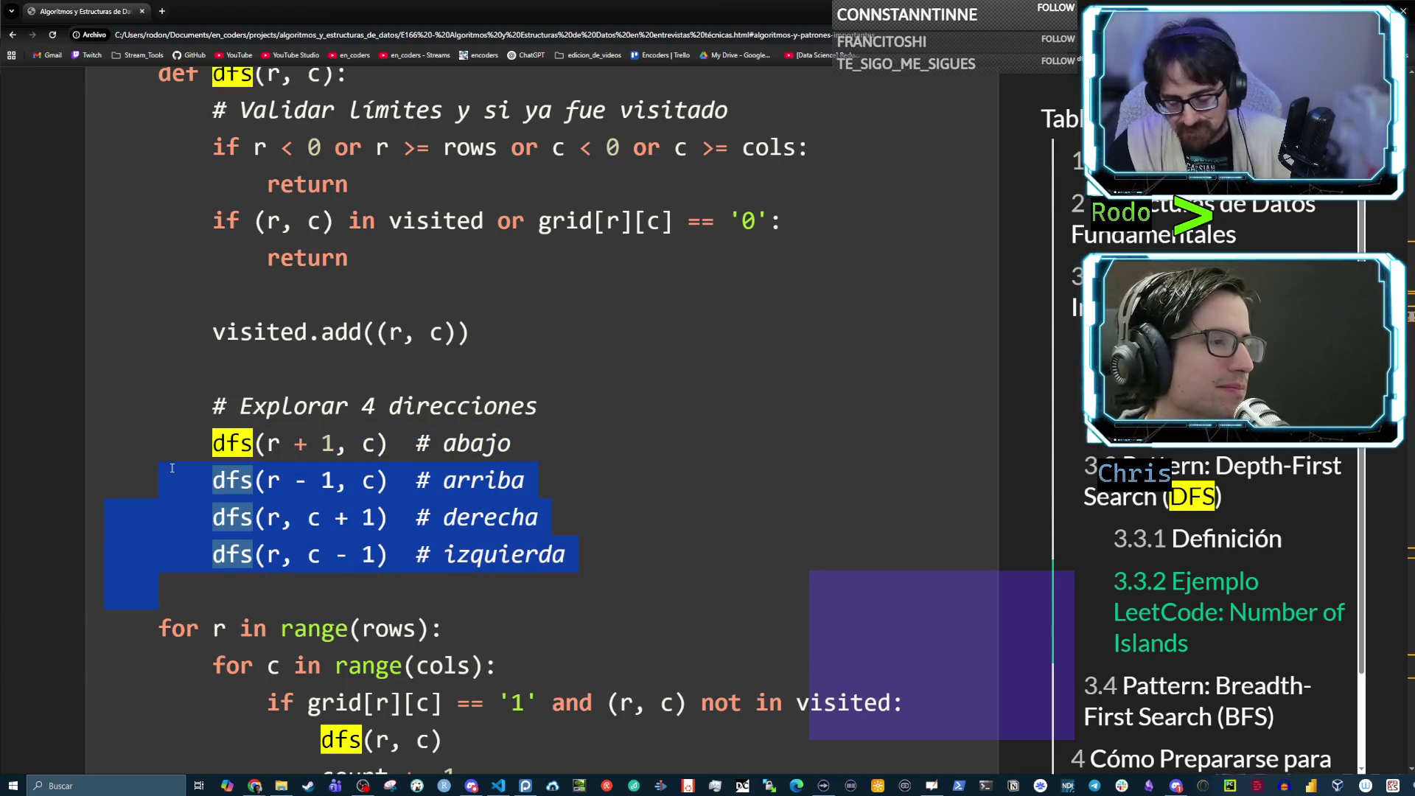